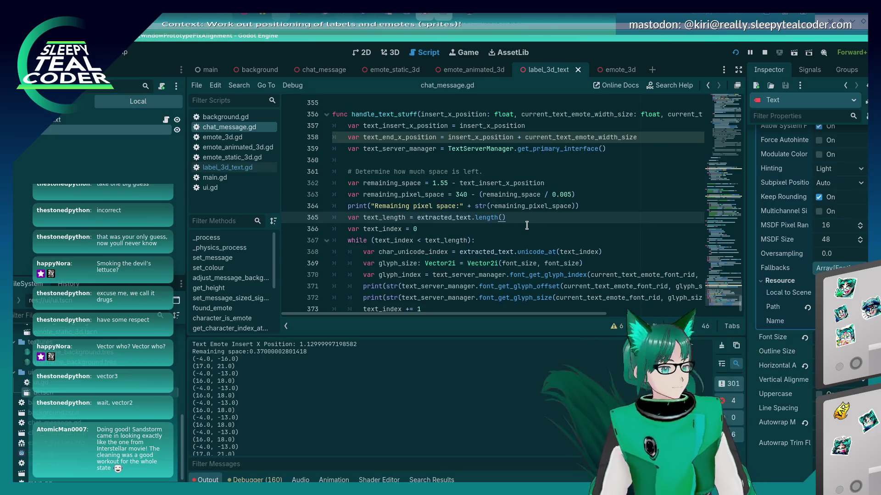
# Add two test messages in the running chat app, then go back to chat_message.gd.
pyautogui.hotkey('alt', 'Tab')
pyautogui.hotkey('alt', 'Tab')
pyautogui.hotkey('alt', 'Tab')
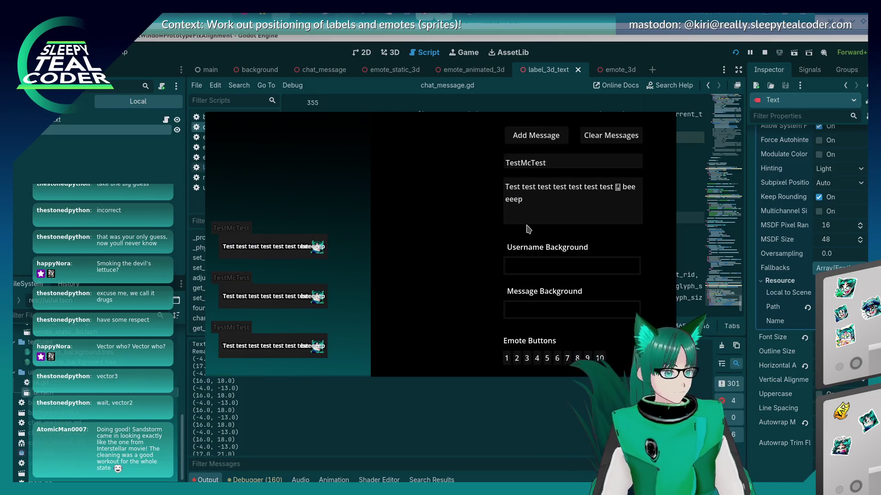
pyautogui.click(531, 139)
pyautogui.click(322, 443)
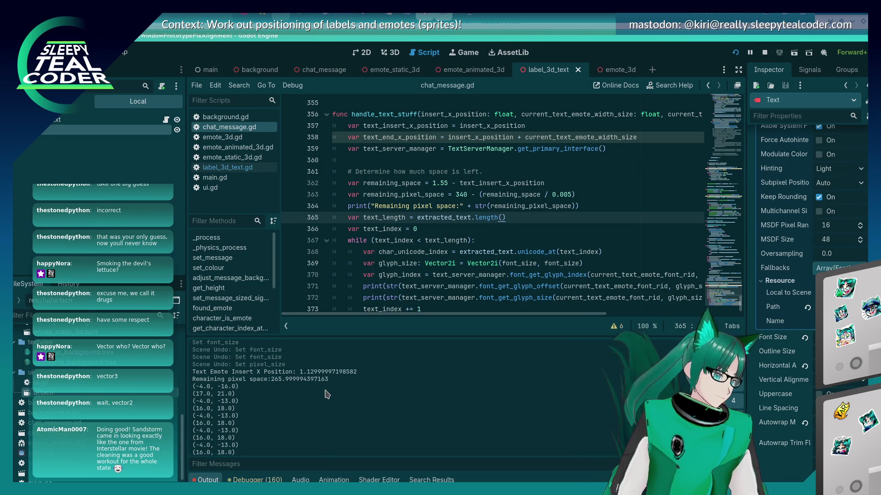
pyautogui.hotkey('alt', 'Tab')
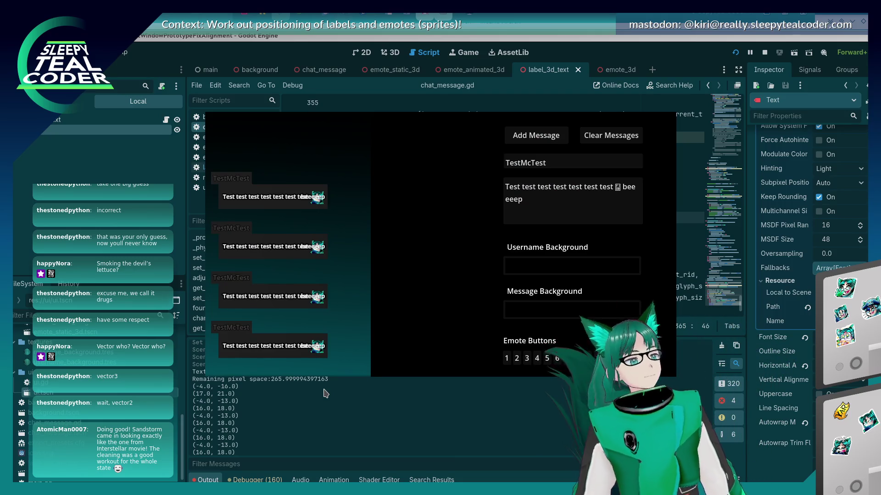
pyautogui.hotkey('alt', 'Tab')
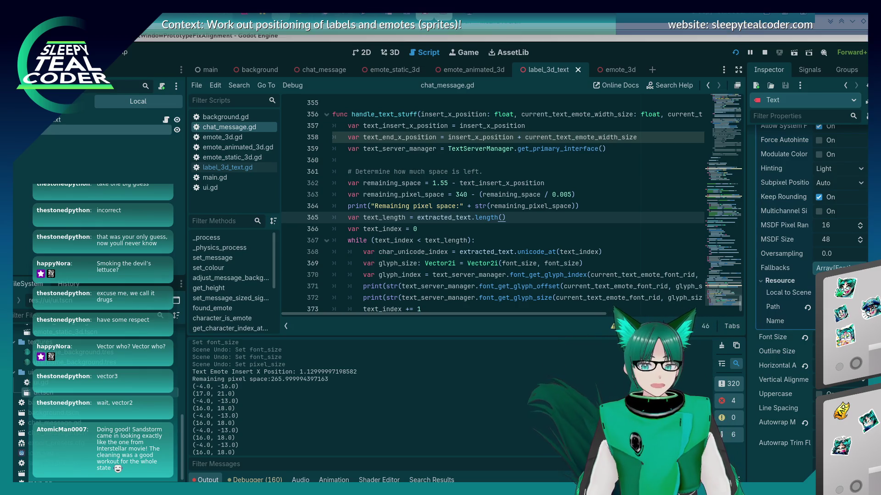
# Insert a blank line after line 362, just above the remaining pixel space calculation.
pyautogui.click(520, 229)
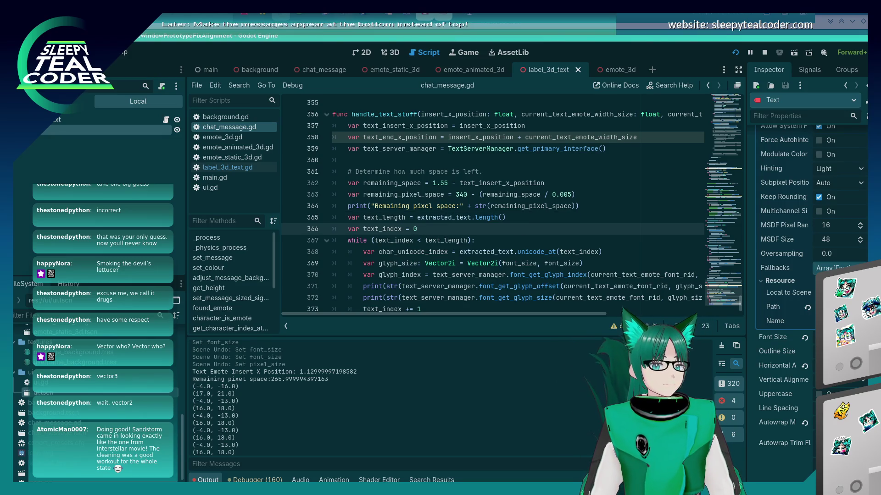
pyautogui.click(501, 205)
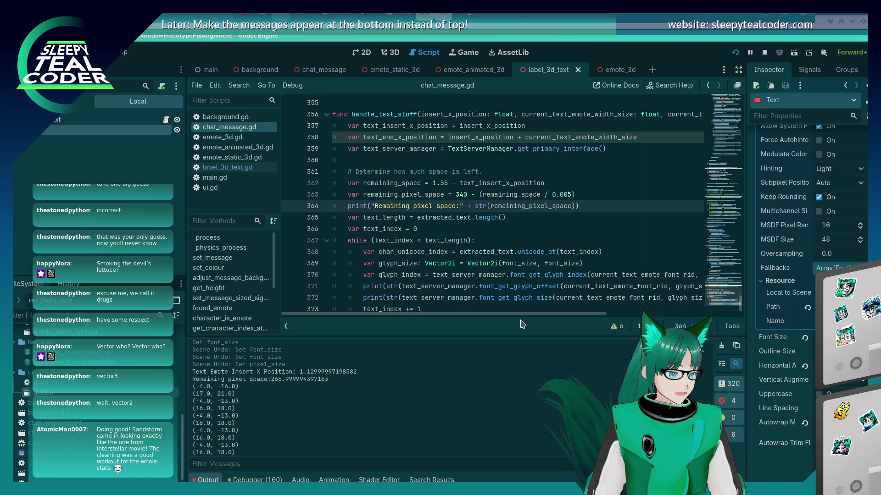
pyautogui.click(510, 194)
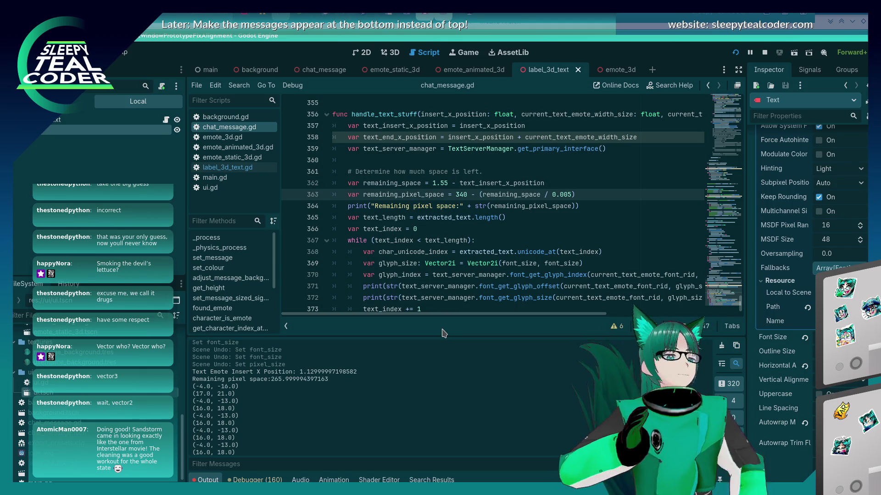
pyautogui.press('Up')
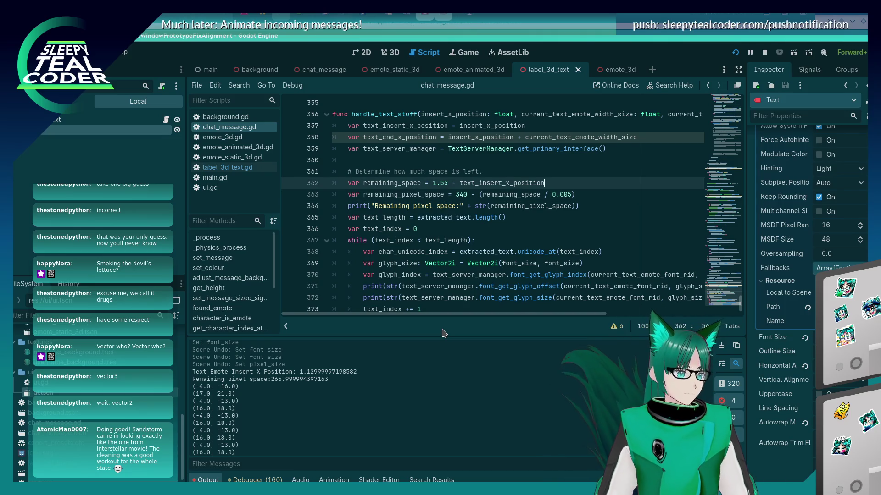
pyautogui.press('Return')
pyautogui.write('var')
pyautogui.hotkey('shift', 'Home')
pyautogui.press('BackSpace')
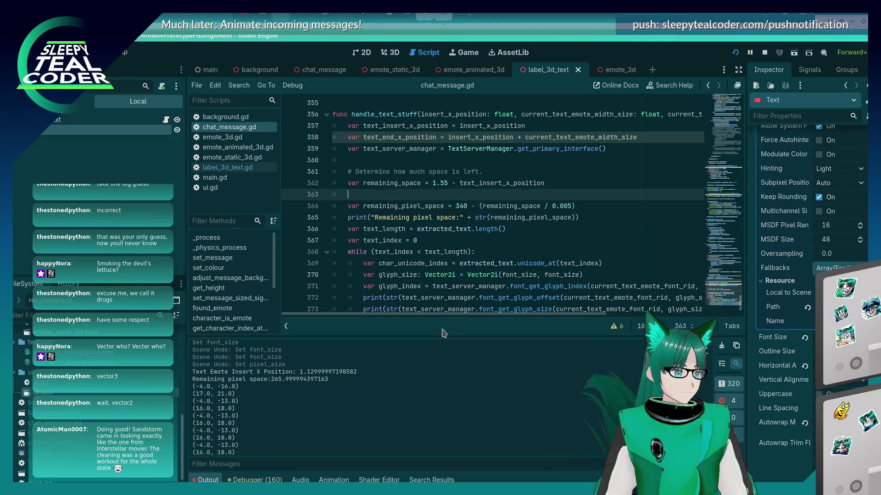
# Copy the pixel-space print onto it, changed to print "Remaining space:" with remaining_space.
pyautogui.press('Down')
pyautogui.press('Down')
pyautogui.hotkey('shift', 'End')
pyautogui.hotkey('ctrl', 'c')
pyautogui.press('Up')
pyautogui.press('Up')
pyautogui.hotkey('ctrl', 'v')
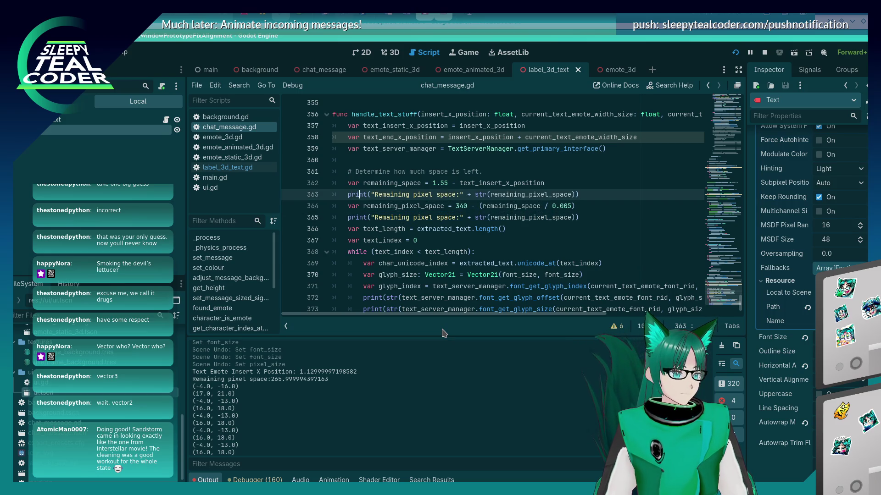
pyautogui.press('Right')
pyautogui.press('Right')
pyautogui.press('Right')
pyautogui.press('Delete')
pyautogui.press('Delete')
pyautogui.press('Delete')
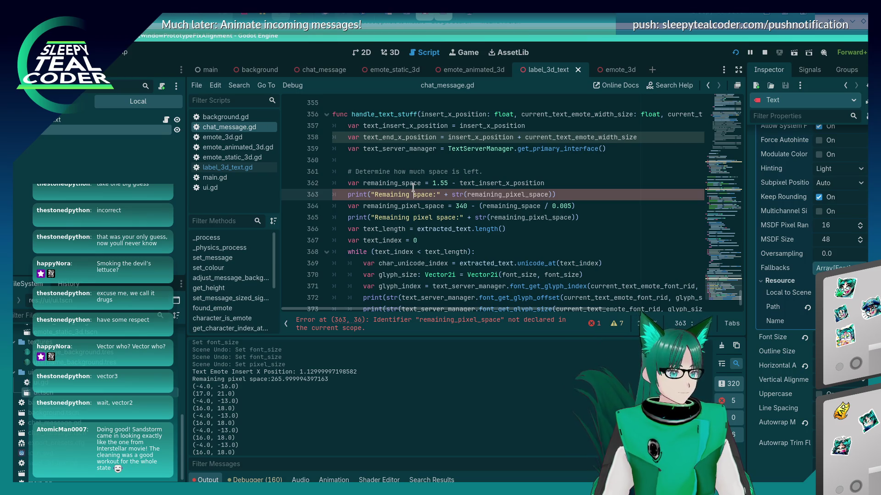
pyautogui.press('Delete')
pyautogui.press('Delete')
pyautogui.press('Delete')
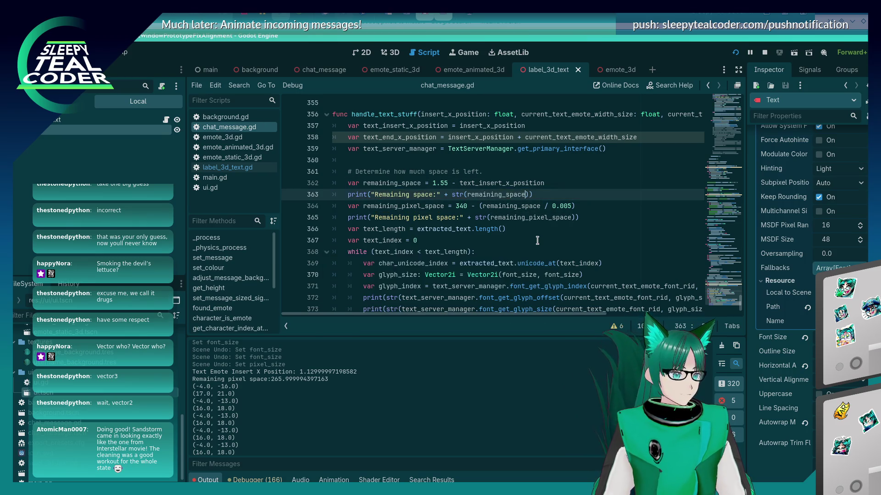
pyautogui.hotkey('alt', 'Tab')
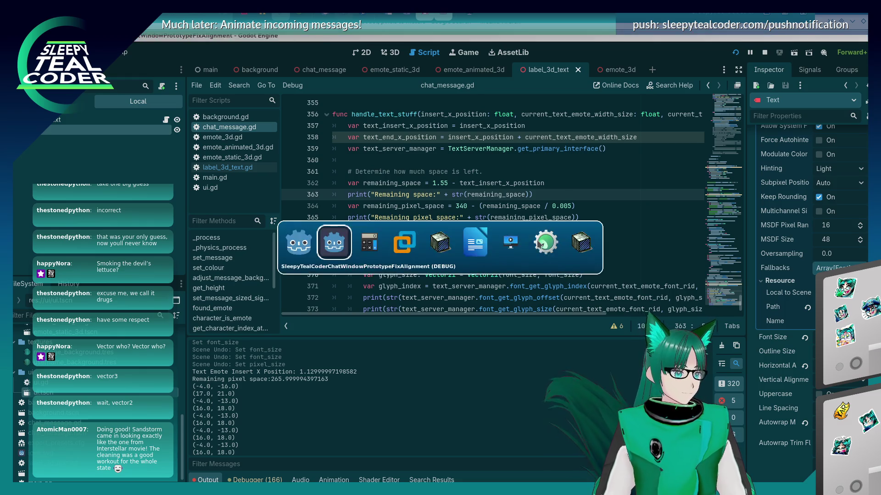
# Add two test messages so the output logs Remaining space 0.37 and pixel space about 266.
pyautogui.click(507, 137)
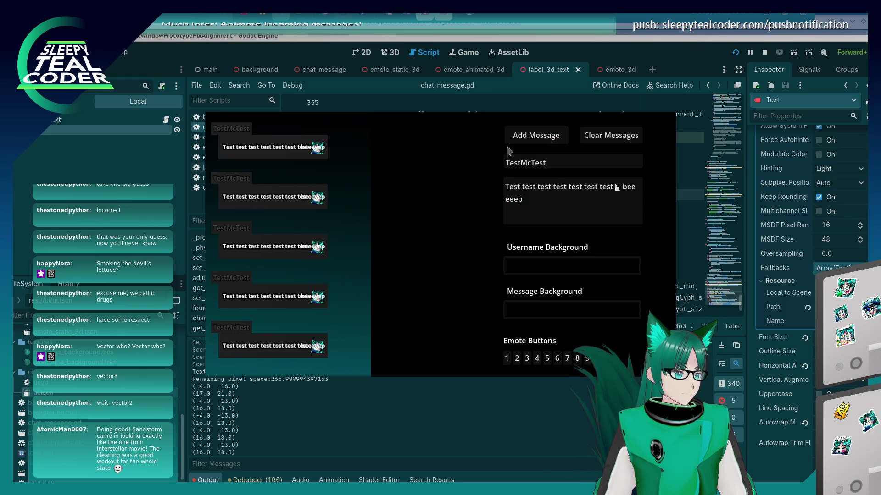
pyautogui.click(271, 434)
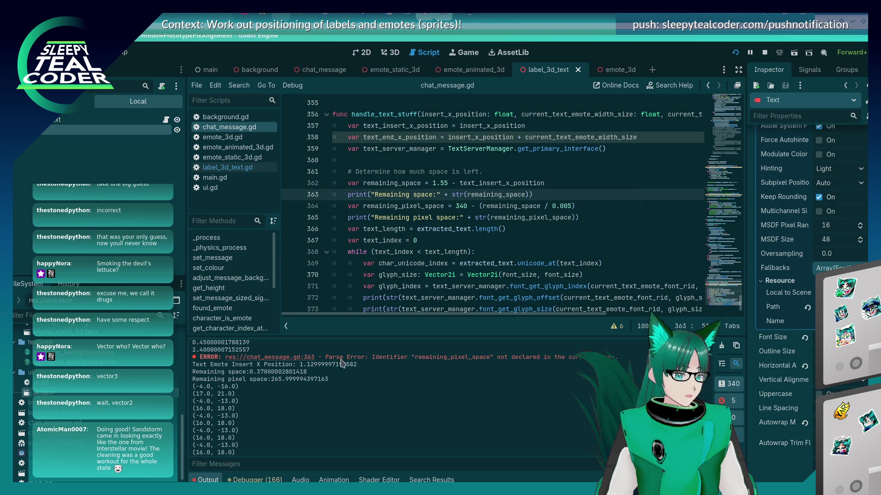
pyautogui.moveTo(440, 288)
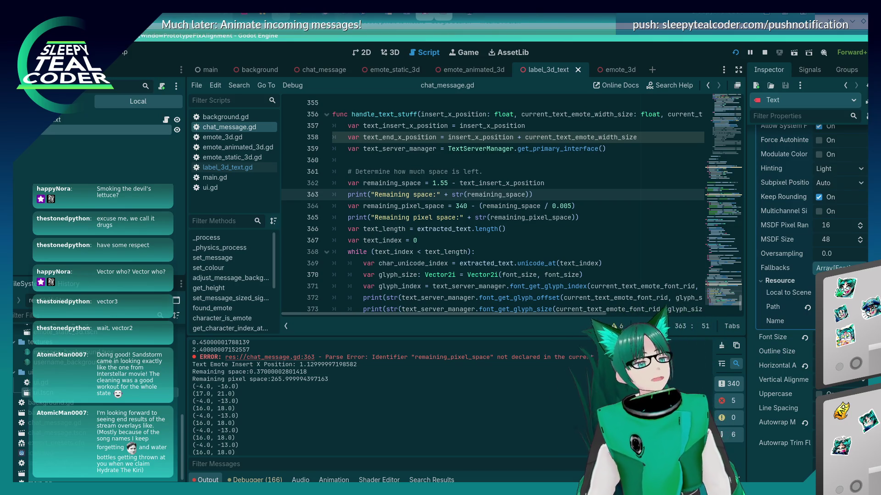
pyautogui.scroll(1, 502, 165)
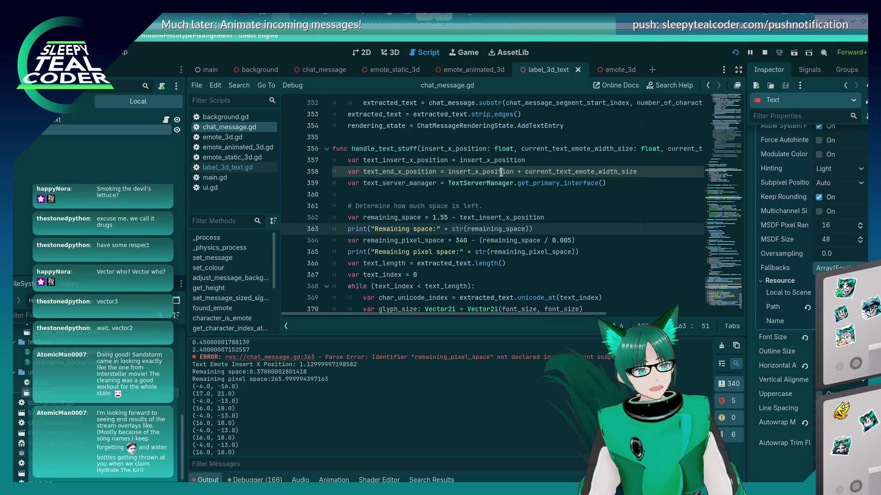
pyautogui.scroll(-2, 500, 172)
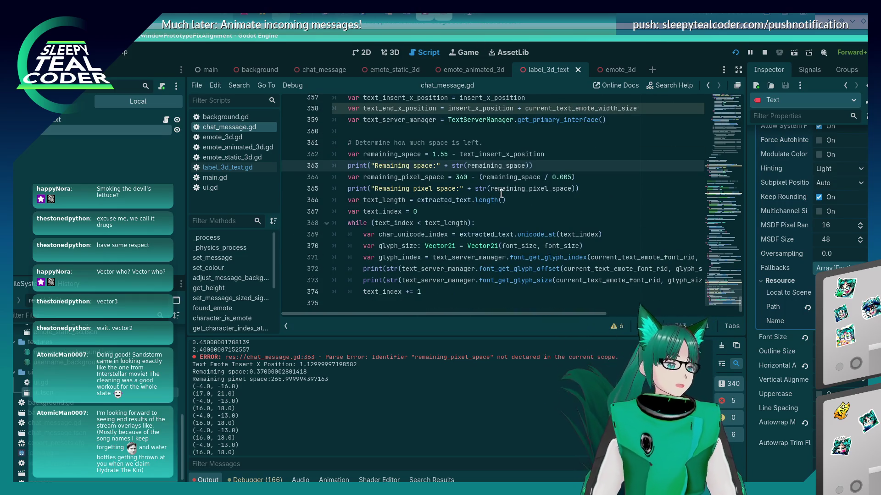
pyautogui.moveTo(502, 188)
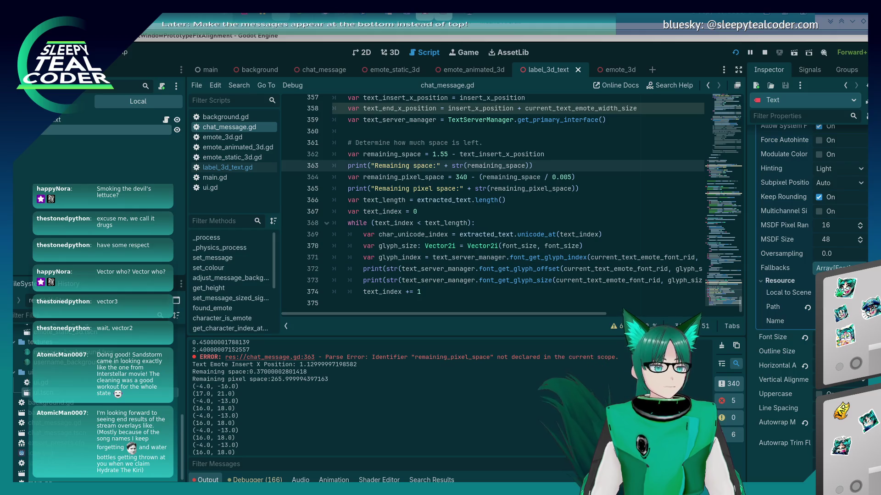
pyautogui.click(550, 168)
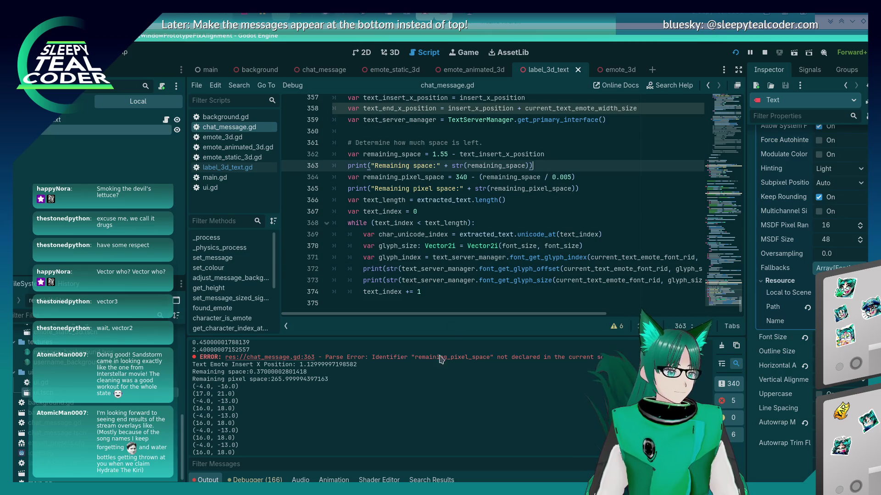
pyautogui.scroll(-2, 440, 356)
pyautogui.scroll(2, 439, 369)
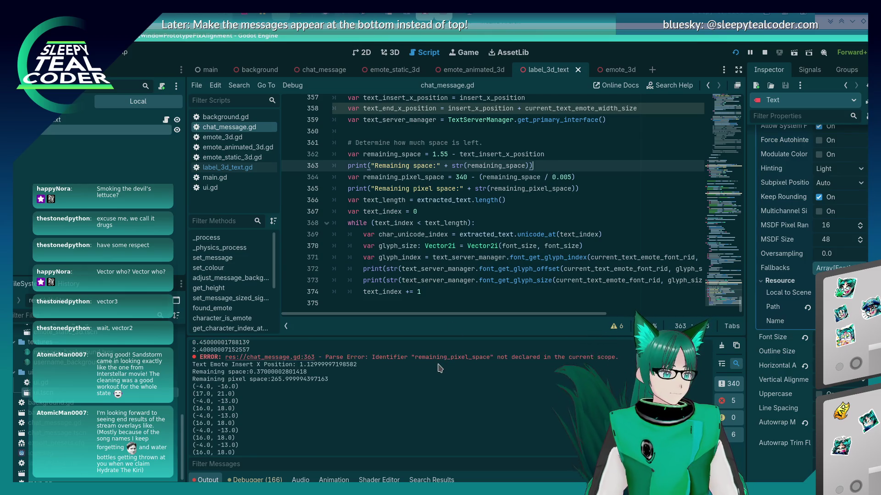
pyautogui.scroll(-2, 439, 368)
pyautogui.scroll(2, 439, 368)
pyautogui.doubleClick(508, 175)
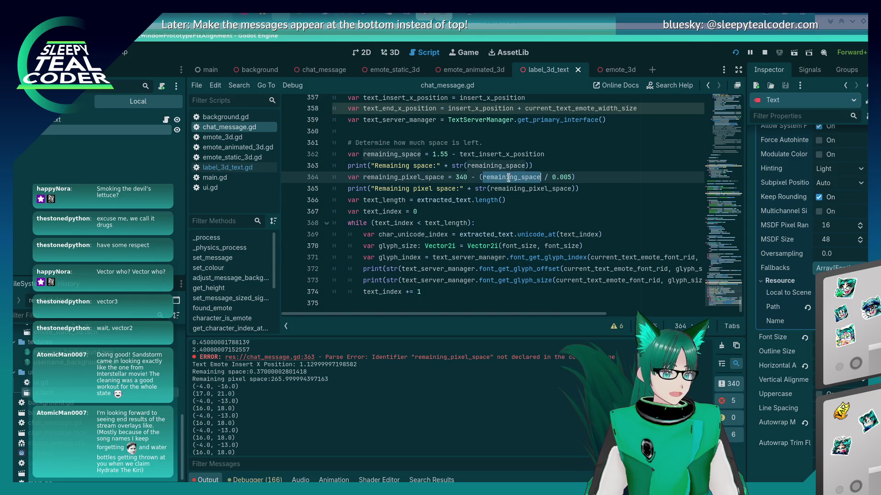
# Drop the "340 - " offset from line 364 and compute 0.37/0.005 = 74 in KCalc.
pyautogui.click(460, 178)
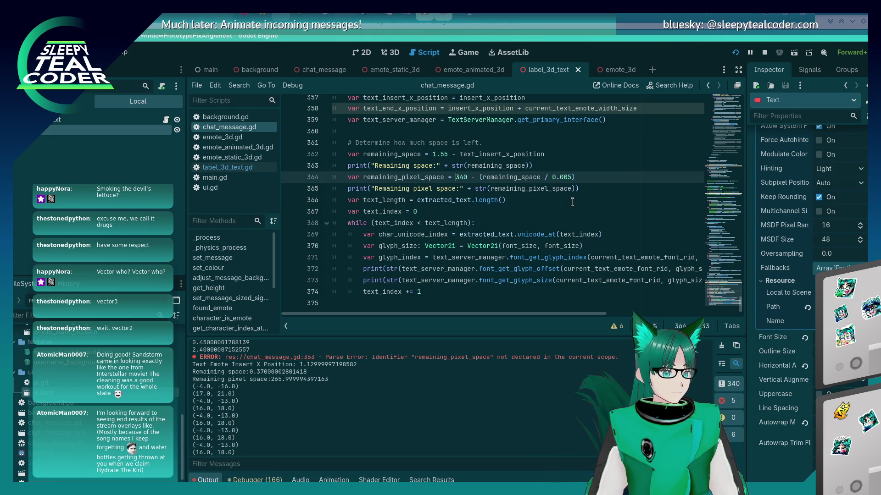
pyautogui.press('BackSpace')
pyautogui.press('BackSpace')
pyautogui.press('BackSpace')
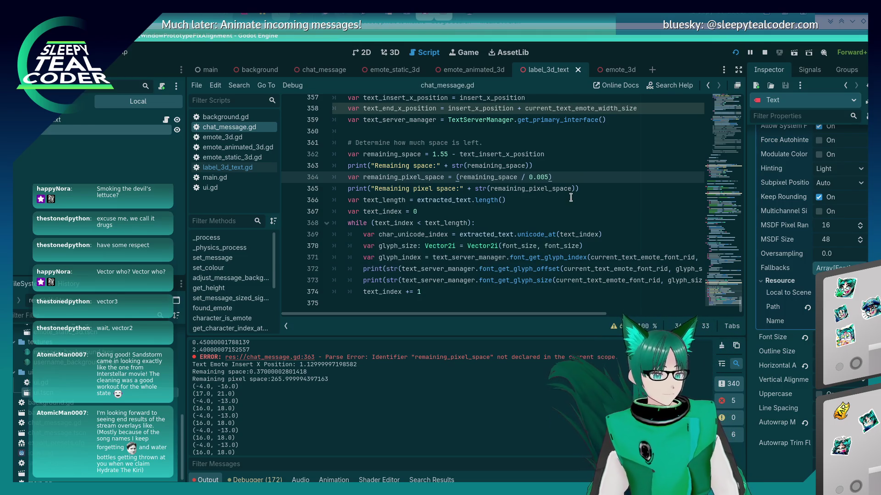
pyautogui.hotkey('alt', 'Tab')
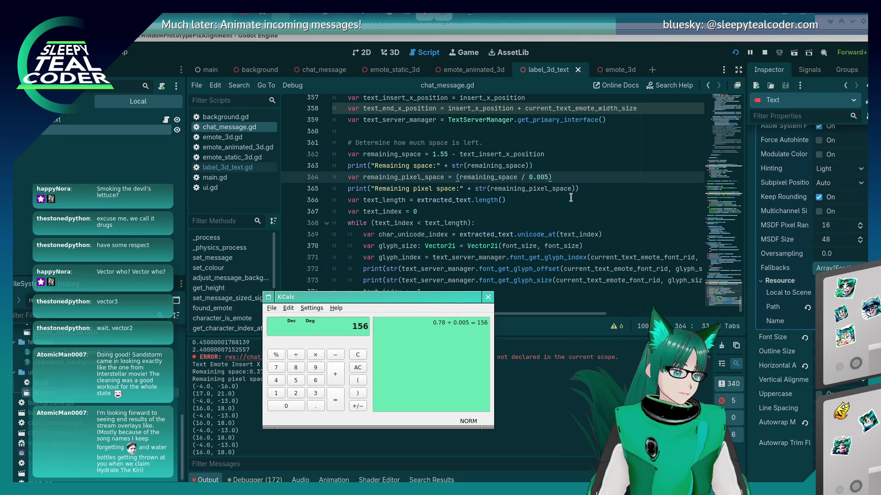
pyautogui.write('0.3')
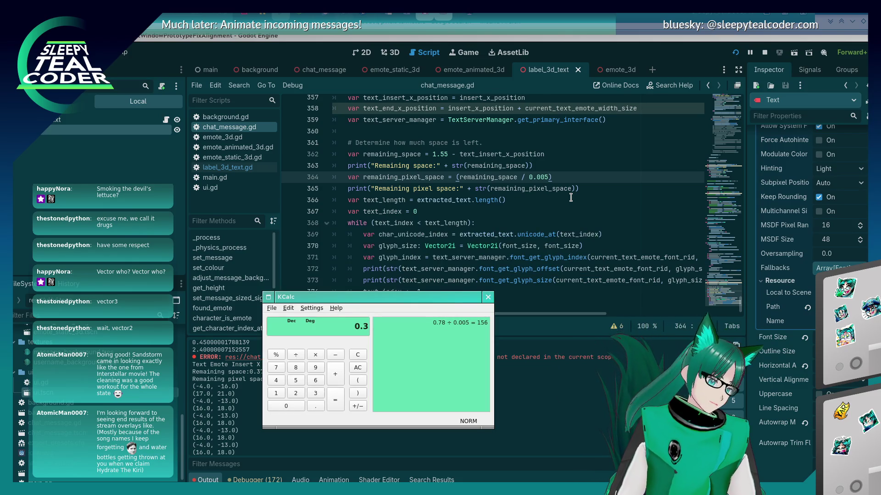
pyautogui.write('7/0.005')
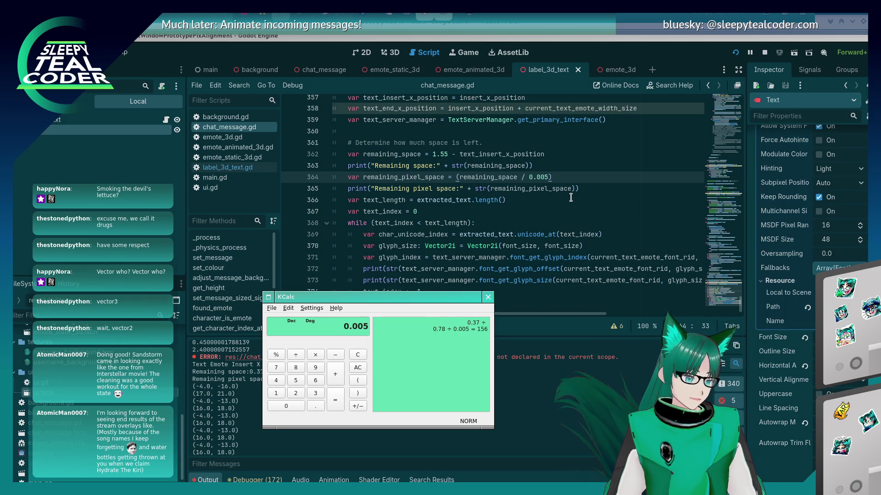
pyautogui.press('Return')
pyautogui.hotkey('alt', 'Tab')
pyautogui.press('Tab')
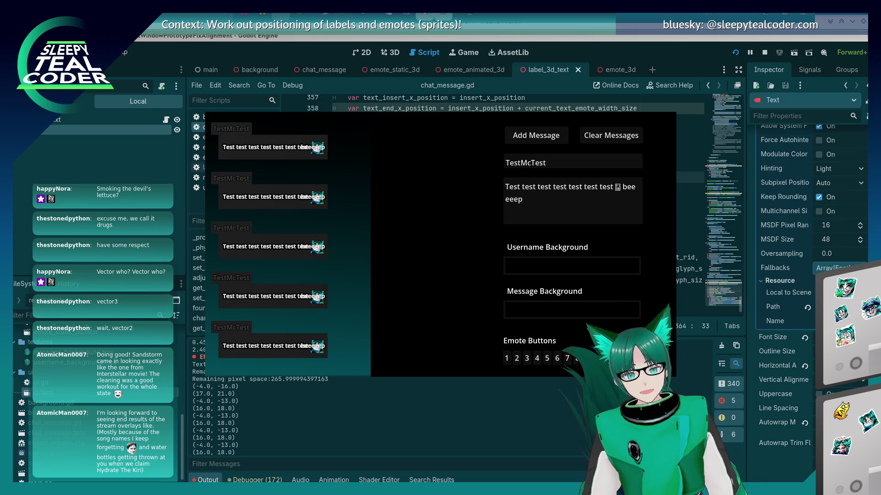
# Measure the test message's pixel width with the on-screen ruler, then return to the script editor.
pyautogui.moveTo(853, 82)
pyautogui.mouseDown()
pyautogui.moveTo(652, 171)
pyautogui.moveTo(399, 171)
pyautogui.moveTo(378, 162)
pyautogui.mouseUp()
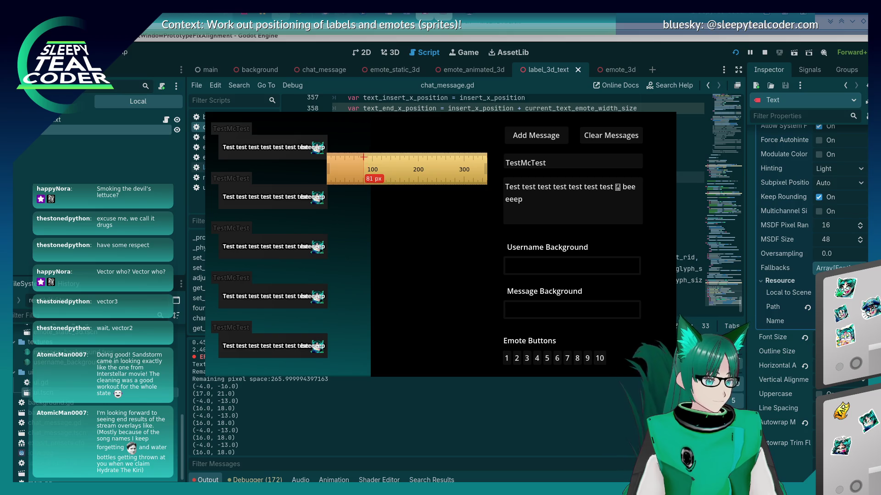
pyautogui.moveTo(360, 157); pyautogui.dragTo(360, 156)
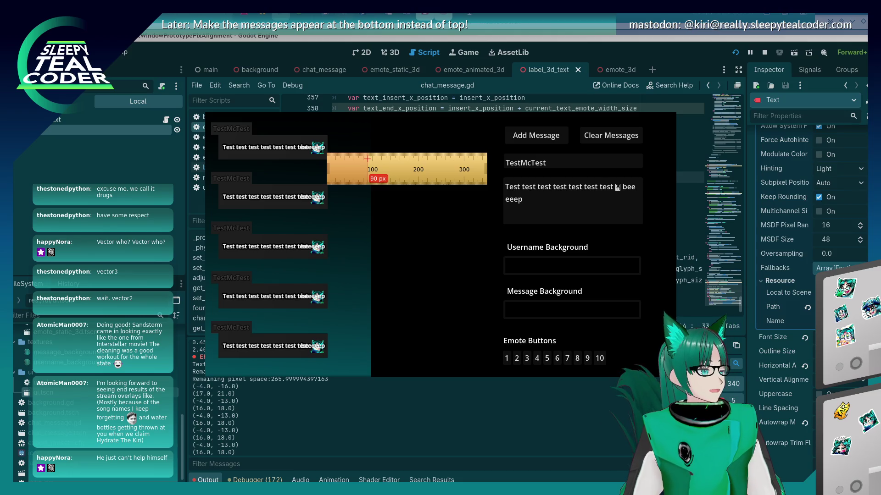
pyautogui.moveTo(381, 179); pyautogui.dragTo(382, 178)
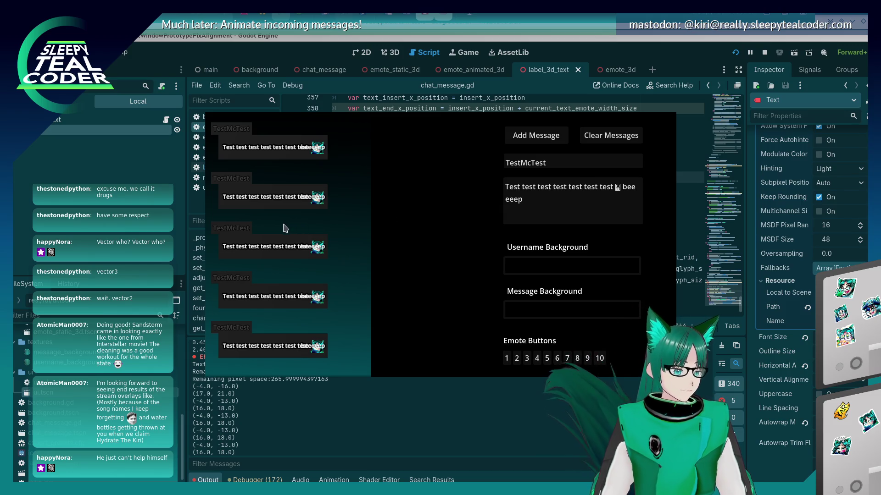
pyautogui.click(139, 227)
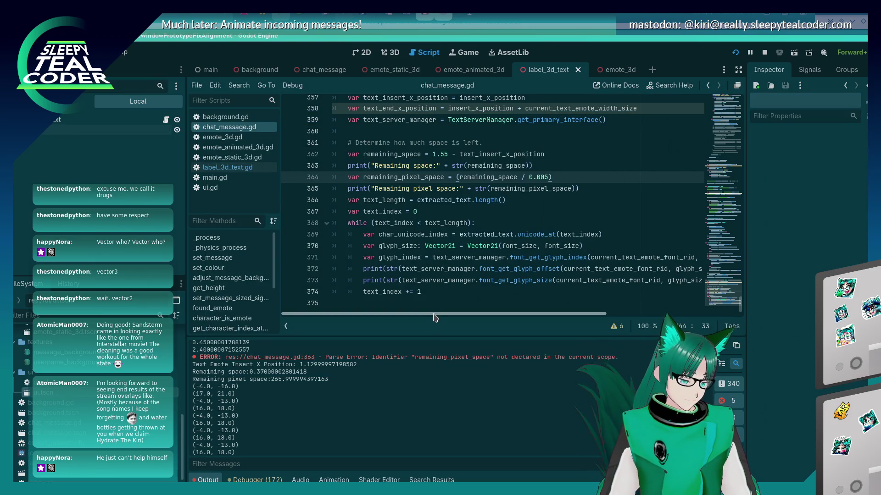
# Add a test message and check the output logs Remaining space 0.37 and Remaining pixel space 74.
pyautogui.scroll(-2, 337, 437)
pyautogui.scroll(-2, 337, 436)
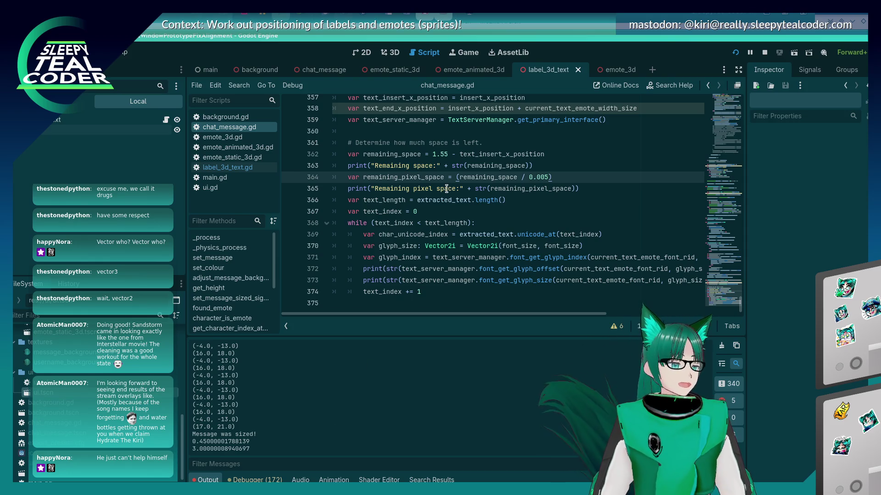
pyautogui.click(468, 188)
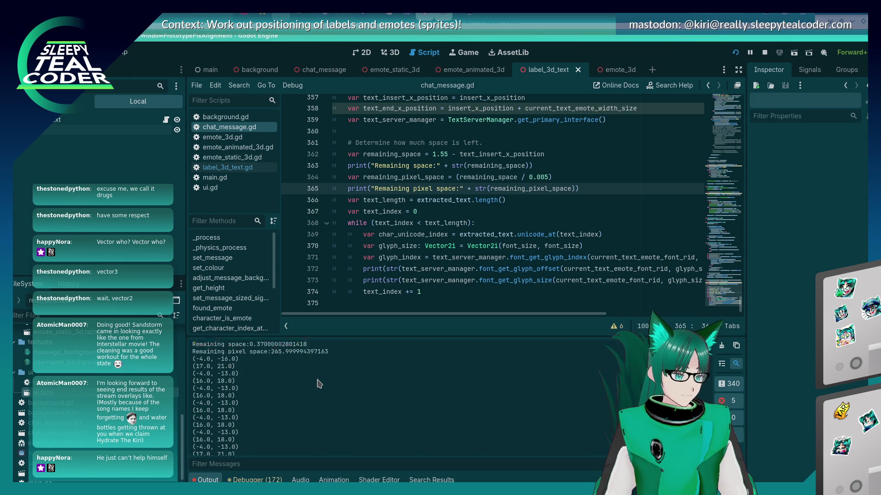
pyautogui.hotkey('alt', 'Tab')
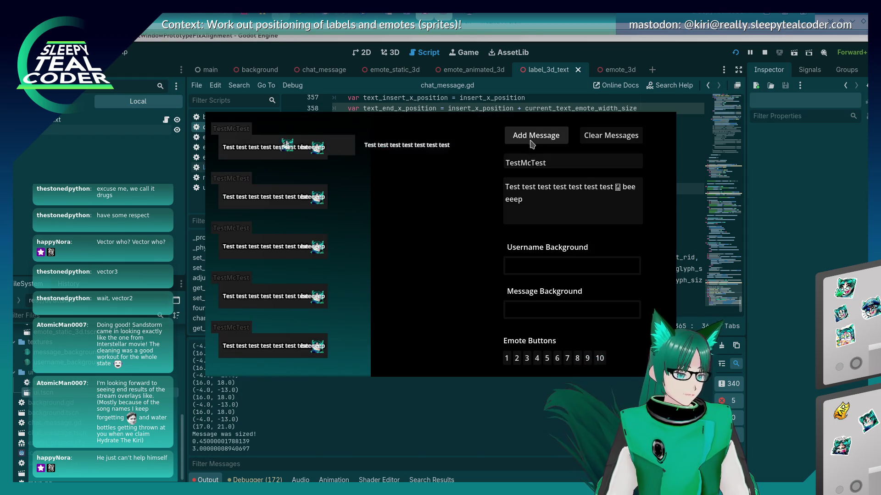
pyautogui.click(301, 435)
pyautogui.scroll(2, 301, 435)
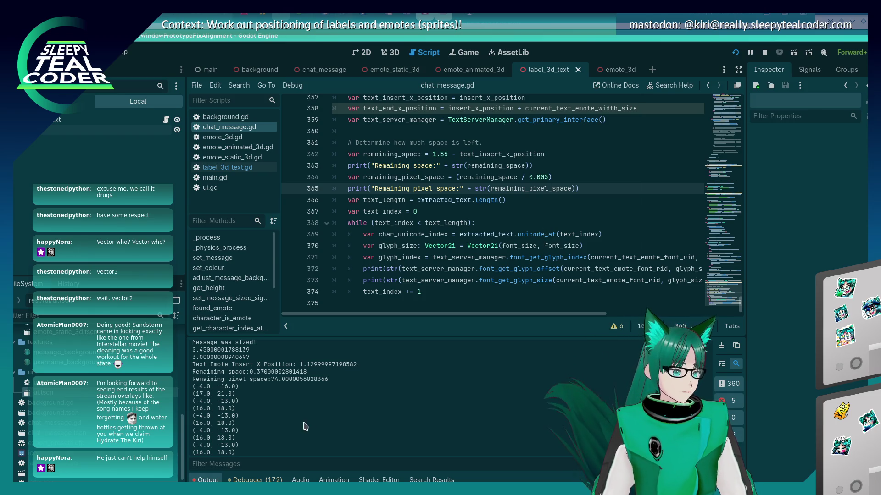
pyautogui.scroll(-2, 306, 426)
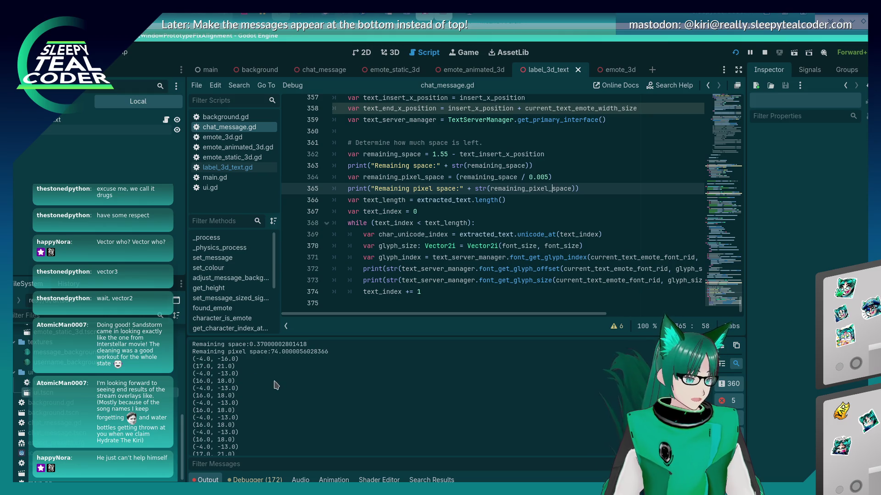
pyautogui.hotkey('alt', 'Tab')
pyautogui.hotkey('alt', 'Tab')
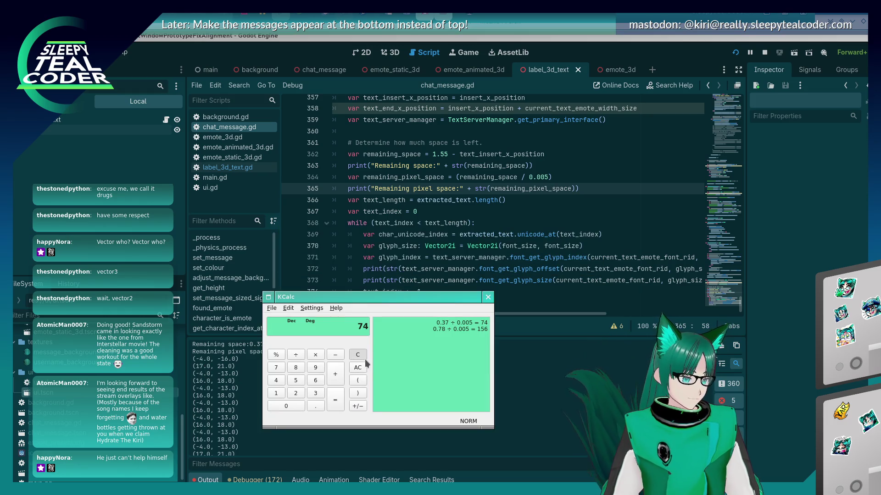
# Sum glyph widths 17+16+16+16+16+16+17 = 114 in KCalc and halve it to 57.
pyautogui.write('17+16+16')
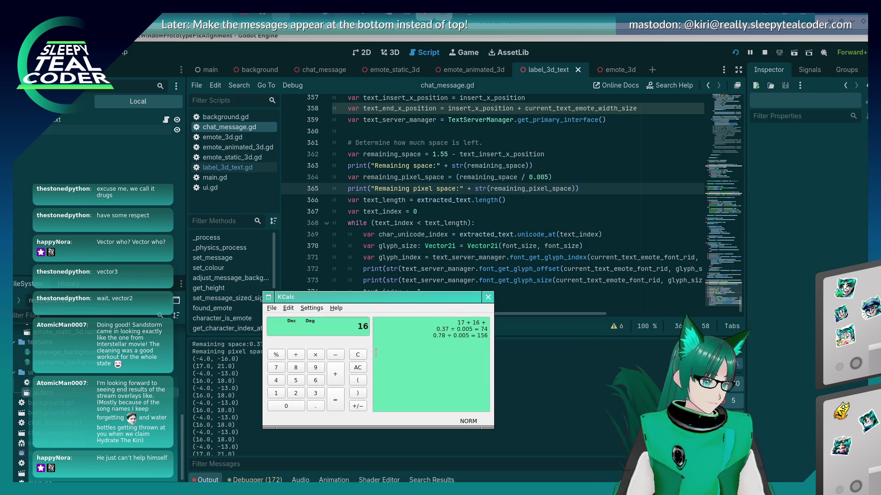
pyautogui.write('+16+1')
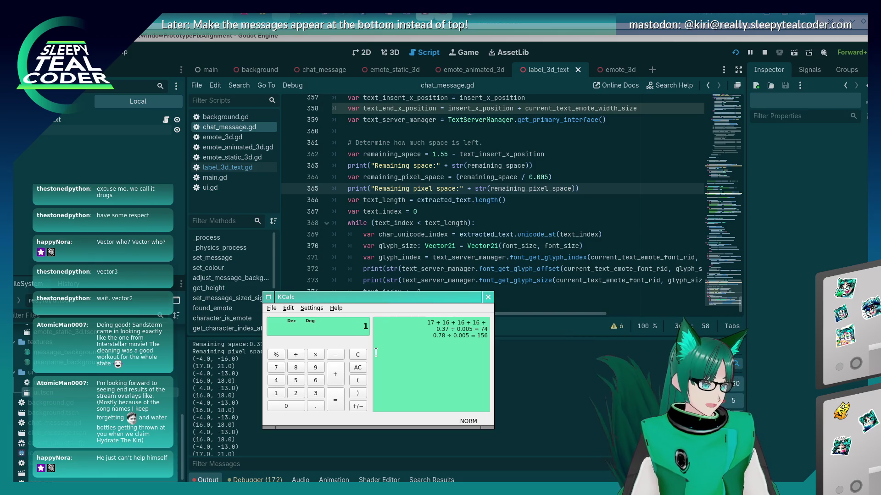
pyautogui.write('6+16+17=')
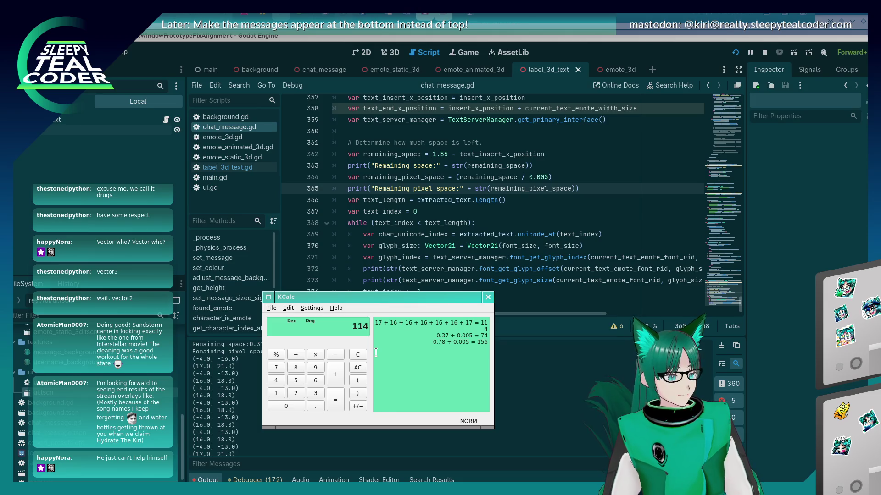
pyautogui.write('/2=')
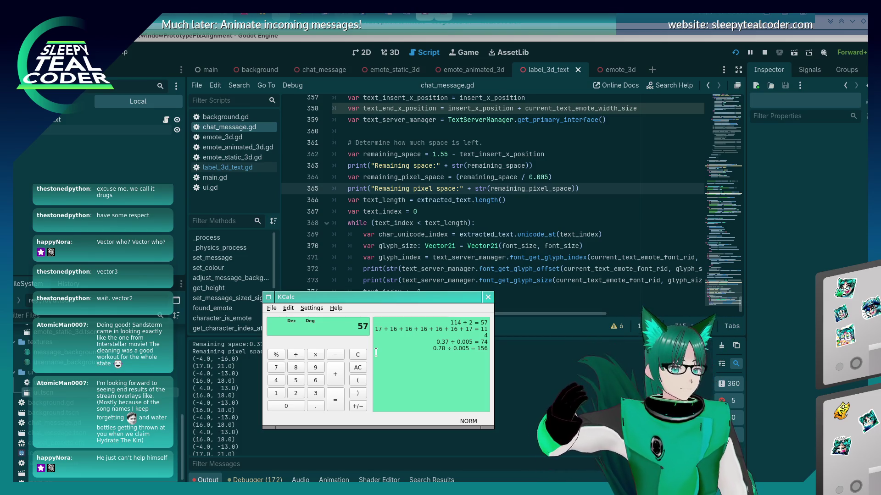
# Paste the glyph_index lookup onto a new line just above the while loop.
pyautogui.click(456, 205)
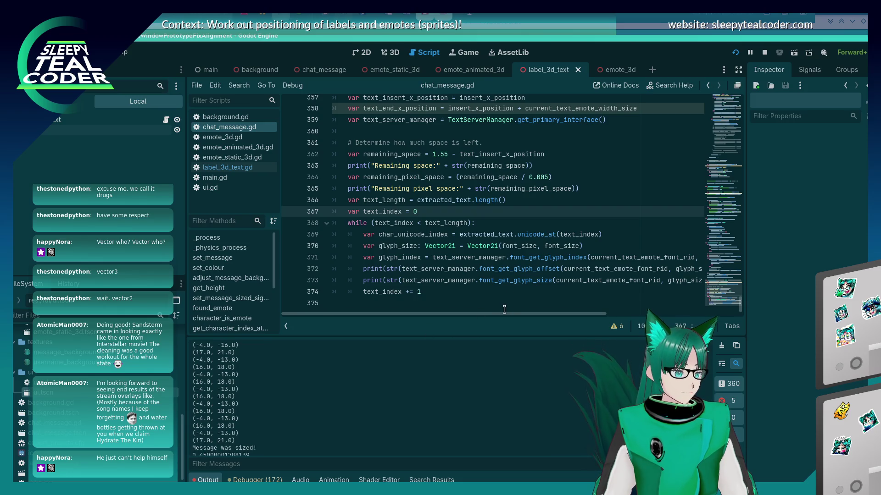
pyautogui.moveTo(504, 313)
pyautogui.mouseDown()
pyautogui.moveTo(612, 314)
pyautogui.moveTo(484, 302)
pyautogui.mouseUp()
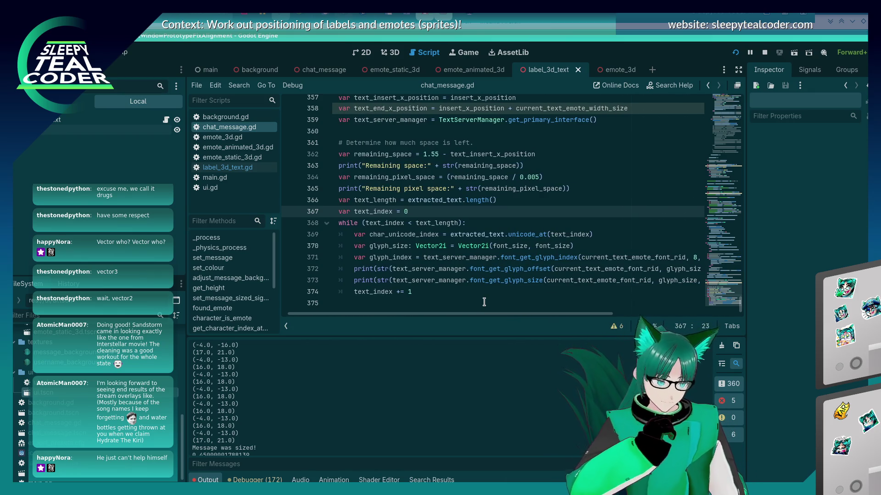
pyautogui.click(475, 257)
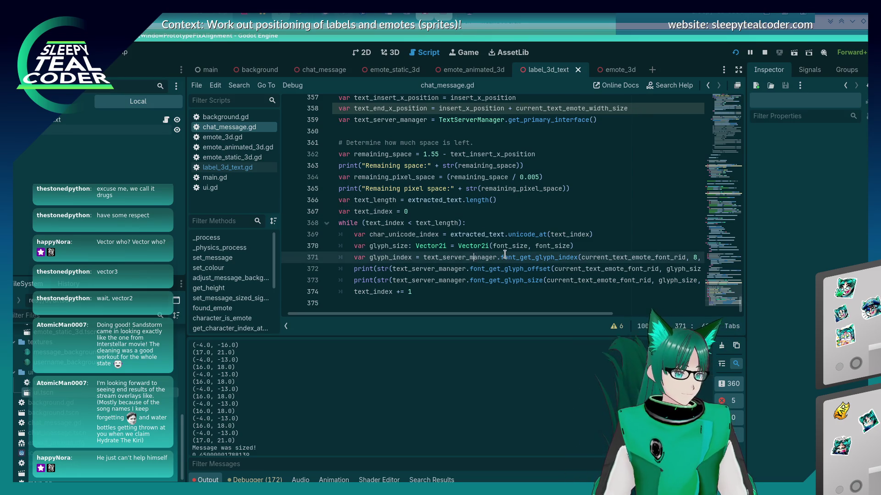
pyautogui.press('Up')
pyautogui.press('Up')
pyautogui.press('Up')
pyautogui.press('End')
pyautogui.press('Return')
pyautogui.press('Return')
pyautogui.press('Return')
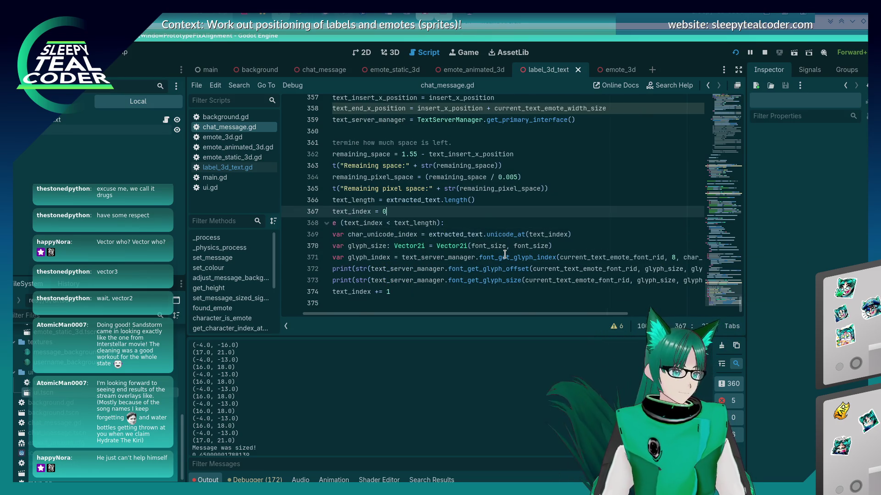
pyautogui.press('Up')
pyautogui.hotkey('ctrl', 'v')
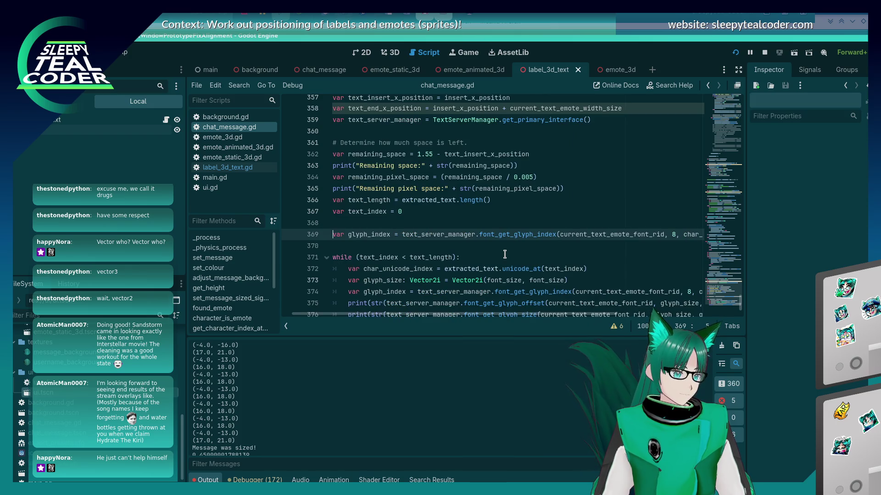
# Try a space_unicode_index line copied from char_unicode_index, then delete it and save.
pyautogui.press('Down')
pyautogui.press('Down')
pyautogui.press('Down')
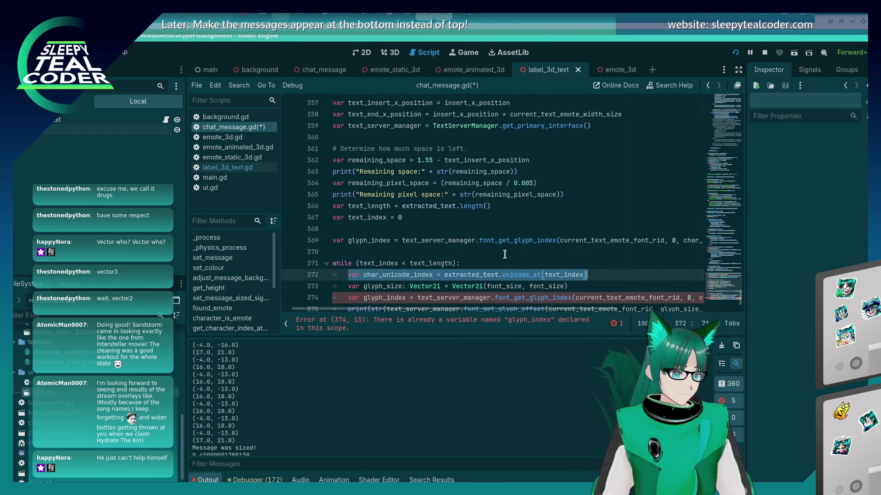
pyautogui.hotkey('ctrl', 'c')
pyautogui.press('Up')
pyautogui.press('Up')
pyautogui.press('Up')
pyautogui.hotkey('ctrl', 'v')
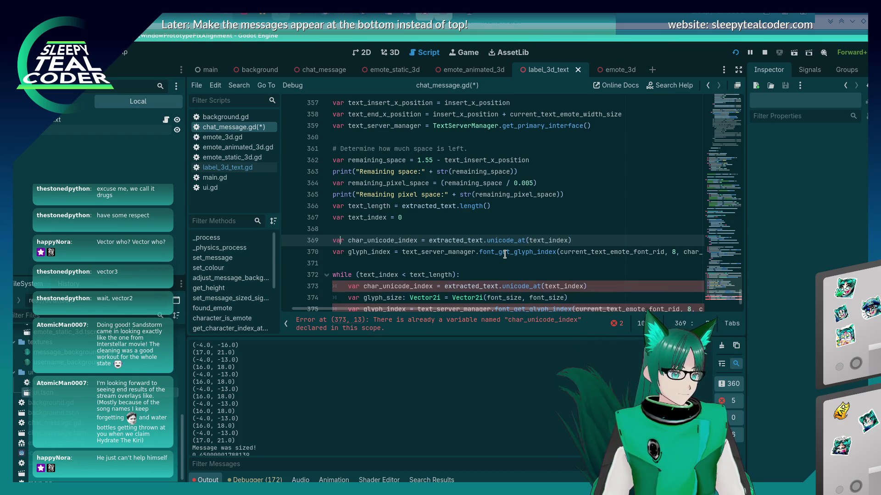
pyautogui.press('BackSpace')
pyautogui.press('BackSpace')
pyautogui.press('BackSpace')
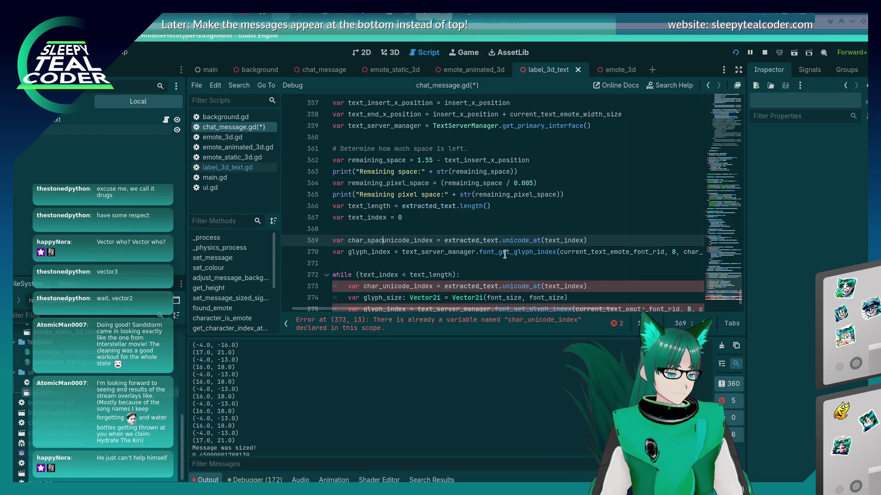
pyautogui.write('space_')
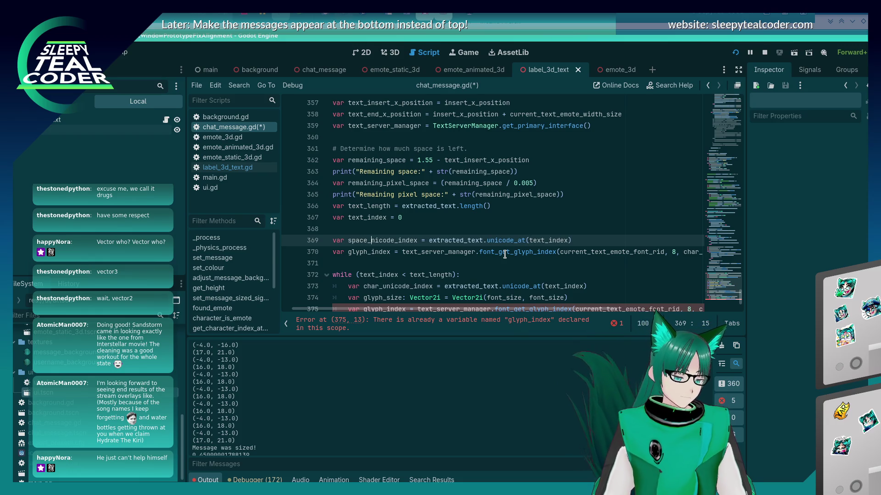
pyautogui.write('u')
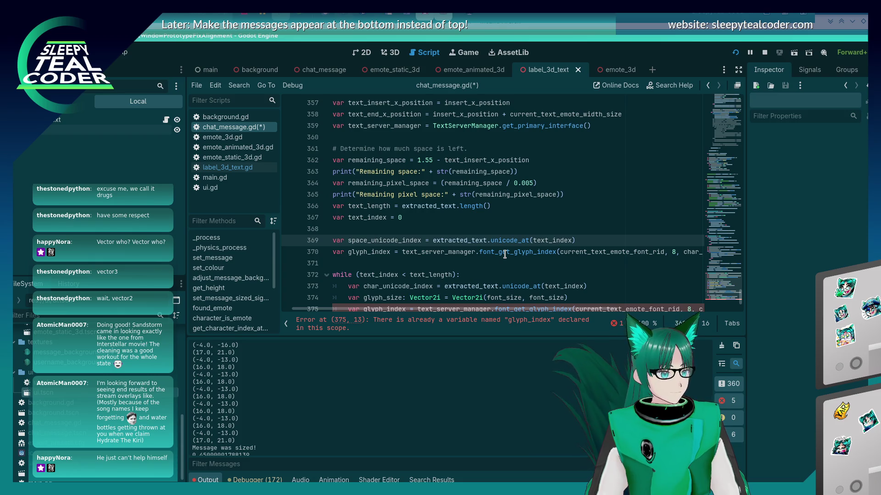
pyautogui.press('End')
pyautogui.hotkey('shift', 'Home')
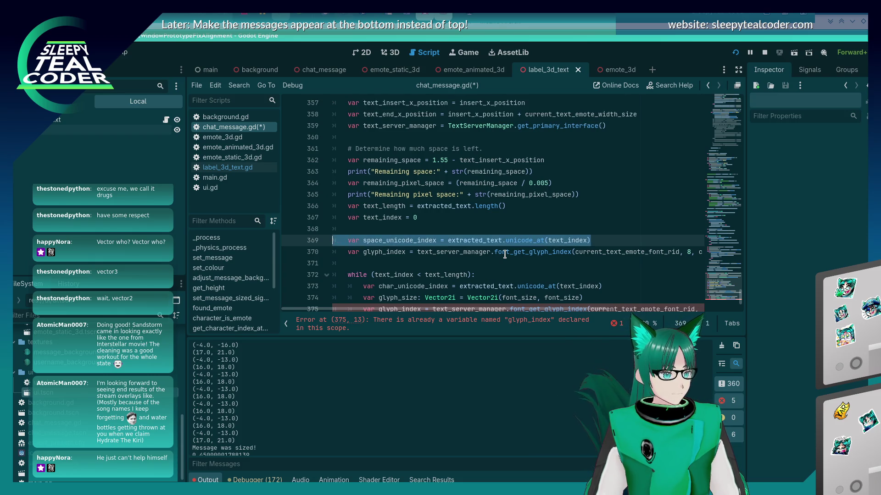
pyautogui.press('BackSpace')
pyautogui.press('BackSpace')
pyautogui.hotkey('ctrl', 's')
pyautogui.press('Down')
pyautogui.press('Down')
pyautogui.press('Down')
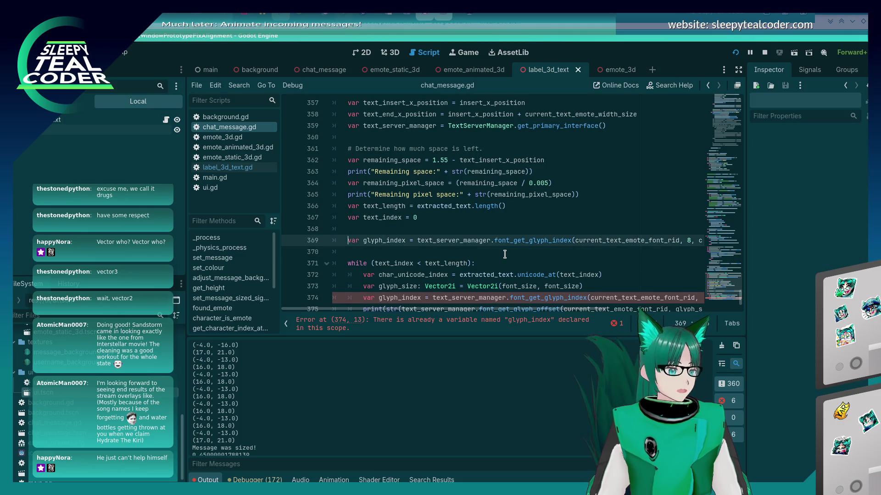
pyautogui.press('Up')
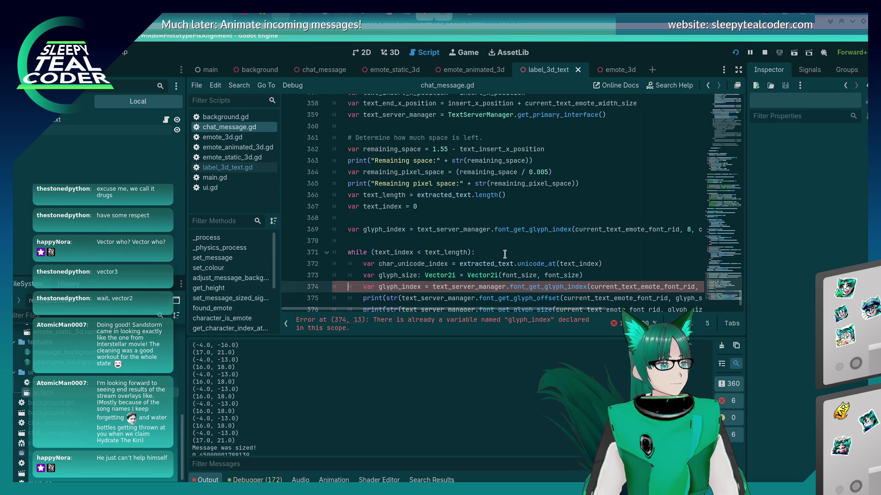
pyautogui.press('Down')
pyautogui.press('Down')
pyautogui.press('Down')
pyautogui.press('Up')
pyautogui.press('Up')
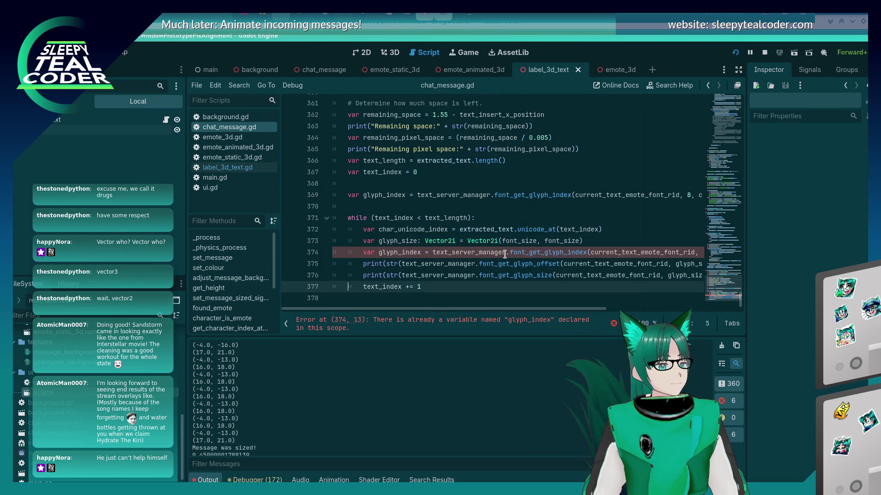
# Duplicate the glyph size print line and change its call to font_get_spacing.
pyautogui.press('End')
pyautogui.press('Home')
pyautogui.press('End')
pyautogui.press('Home')
pyautogui.press('End')
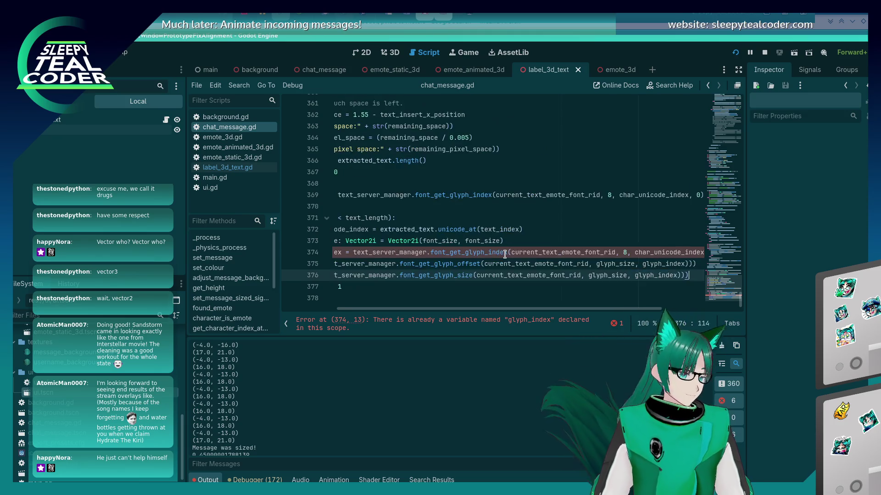
pyautogui.hotkey('ctrl', 'shift', 'd')
pyautogui.press('Home')
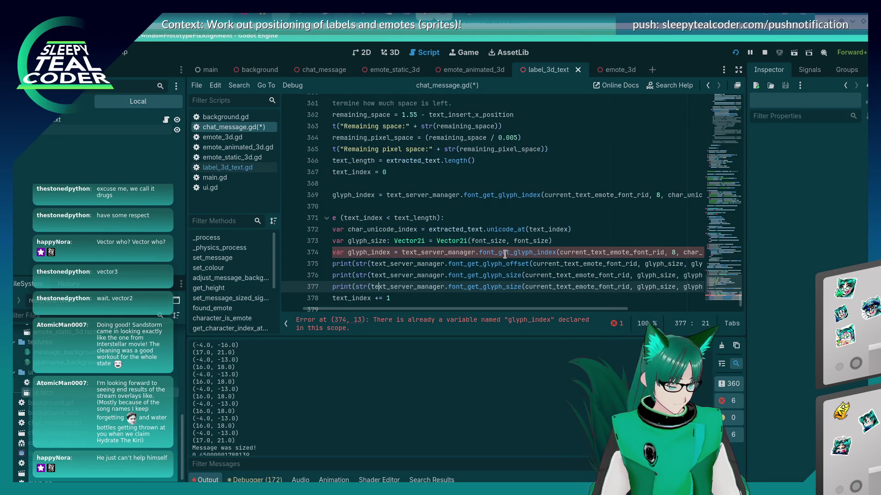
pyautogui.hotkey('ctrl', 'Right')
pyautogui.press('BackSpace')
pyautogui.press('BackSpace')
pyautogui.press('BackSpace')
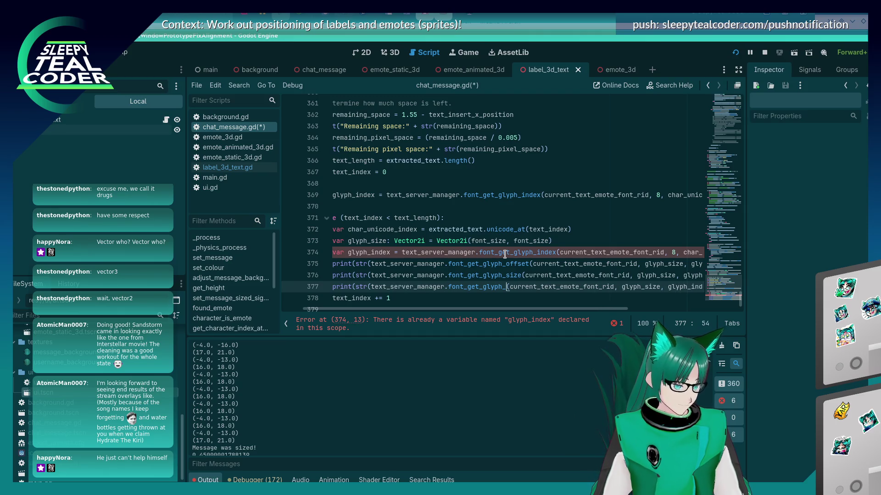
pyautogui.write('s')
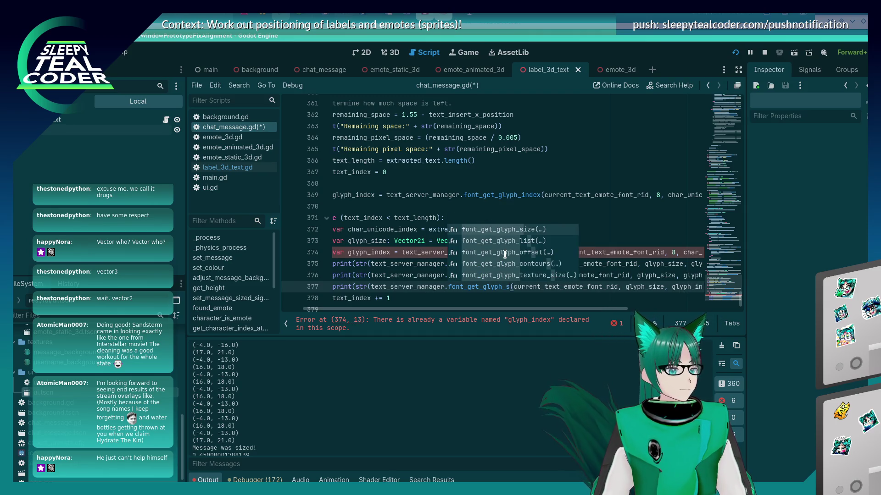
pyautogui.press('BackSpace')
pyautogui.press('BackSpace')
pyautogui.press('BackSpace')
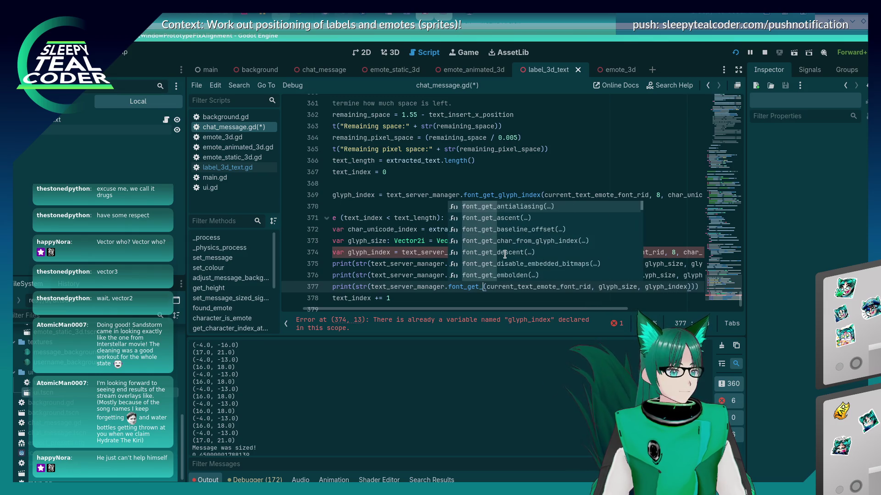
pyautogui.write('spacing')
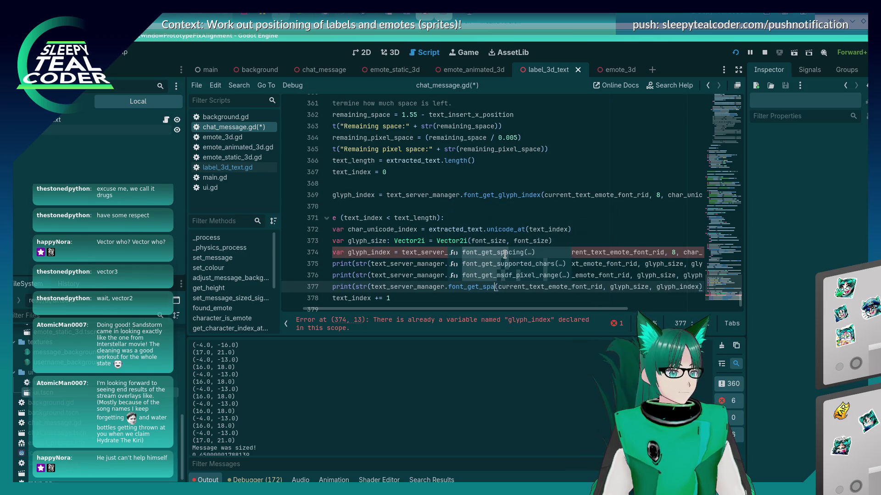
pyautogui.press('Return')
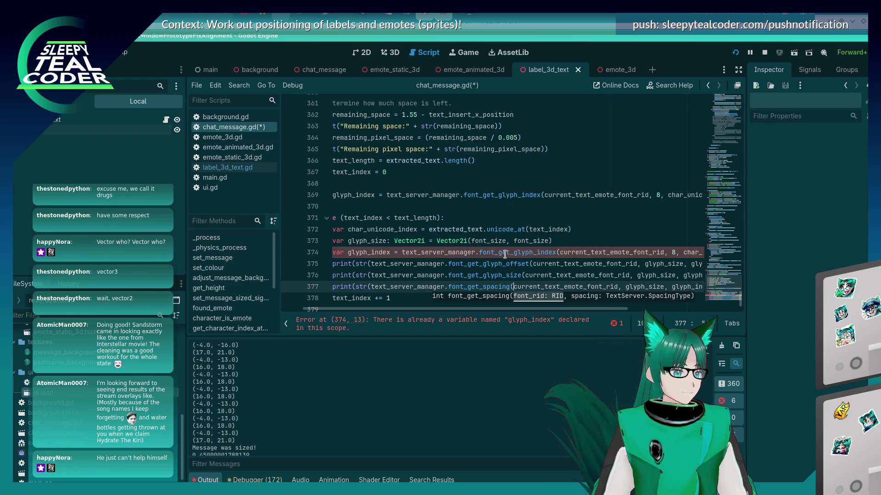
# Pass TextServer.SpacingType.SPACING_SPACE as the spacing argument on line 377 and save.
pyautogui.press('End')
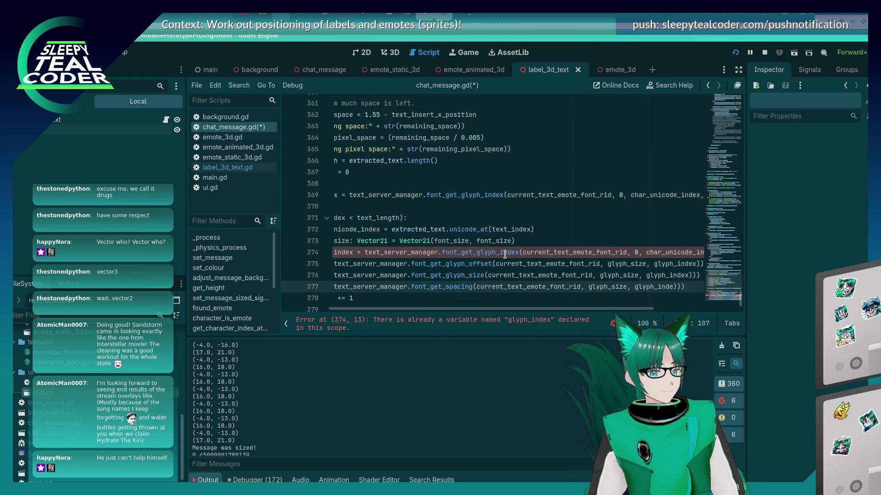
pyautogui.press('BackSpace')
pyautogui.press('BackSpace')
pyautogui.press('BackSpace')
pyautogui.write('TextS')
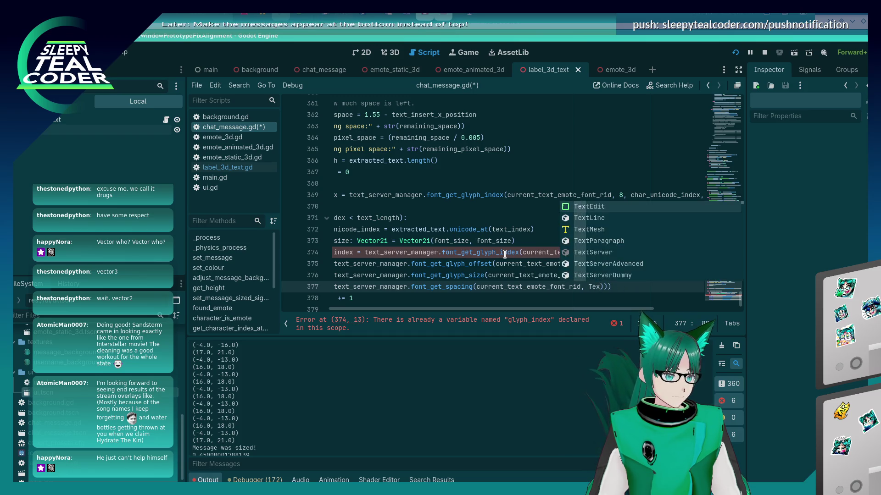
pyautogui.write('erver.Spac')
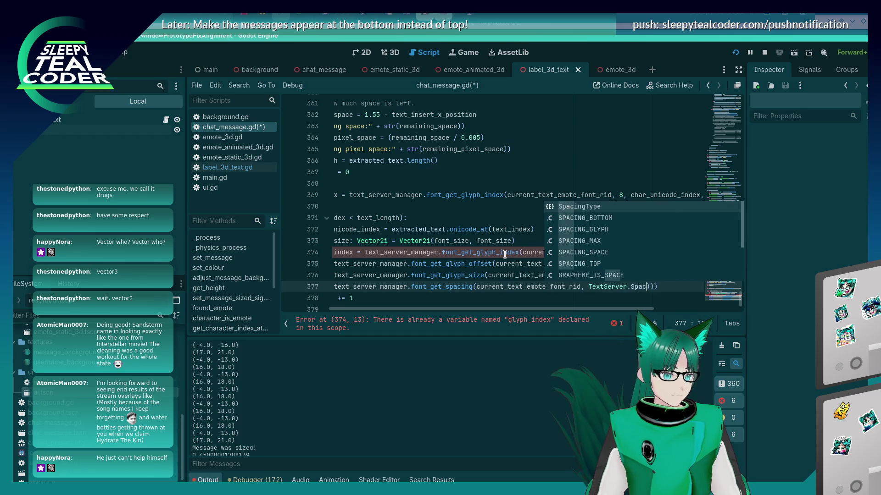
pyautogui.press('Return')
pyautogui.write('.S')
pyautogui.press('Down')
pyautogui.press('Down')
pyautogui.press('Down')
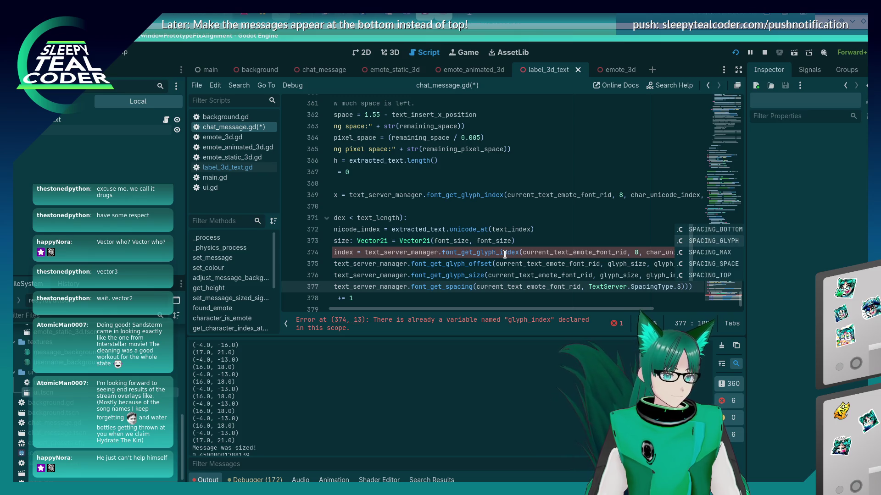
pyautogui.press('Escape')
pyautogui.press('Home')
pyautogui.press('Home')
pyautogui.hotkey('ctrl', 's')
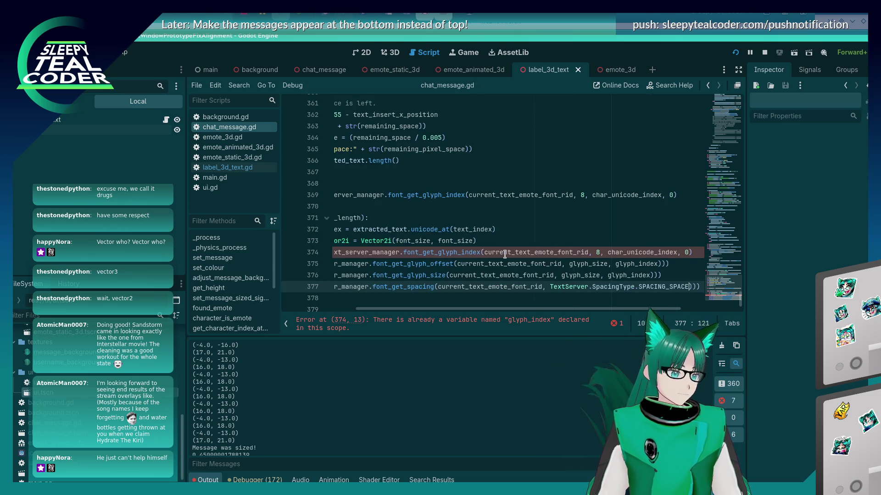
# Delete the duplicate glyph_index declaration and its leftover blank line before the loop.
pyautogui.press('Up')
pyautogui.press('Up')
pyautogui.press('Up')
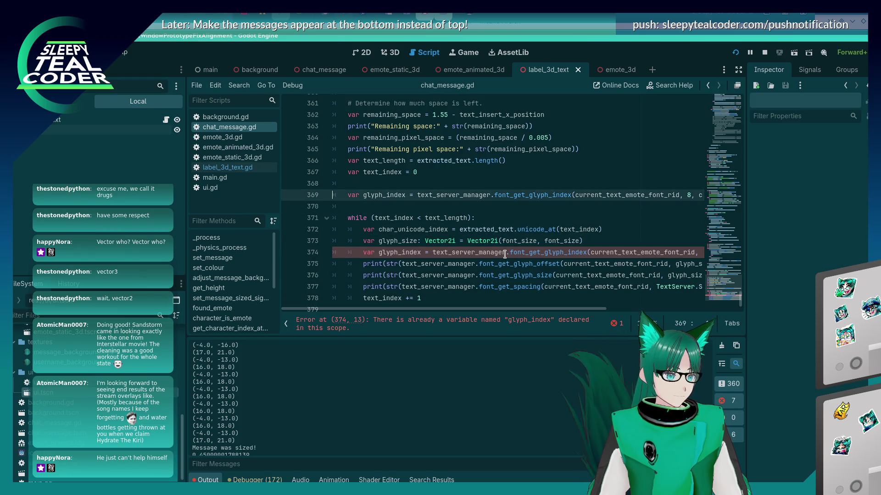
pyautogui.press('End')
pyautogui.hotkey('shift', 'Up')
pyautogui.hotkey('shift', 'Up')
pyautogui.press('BackSpace')
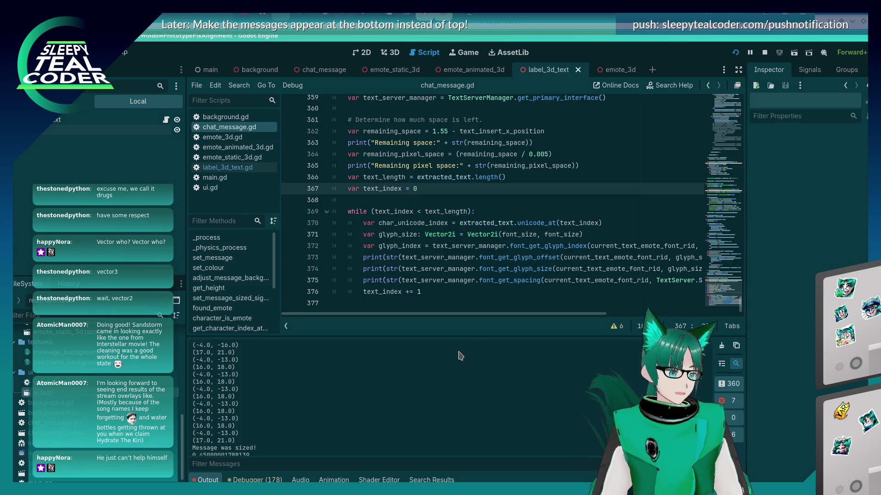
# Add a test message and review the printed glyph offset, size and spacing values in the output.
pyautogui.hotkey('alt', 'Tab')
pyautogui.hotkey('alt', 'Tab')
pyautogui.click(535, 133)
pyautogui.hotkey('alt', 'Tab')
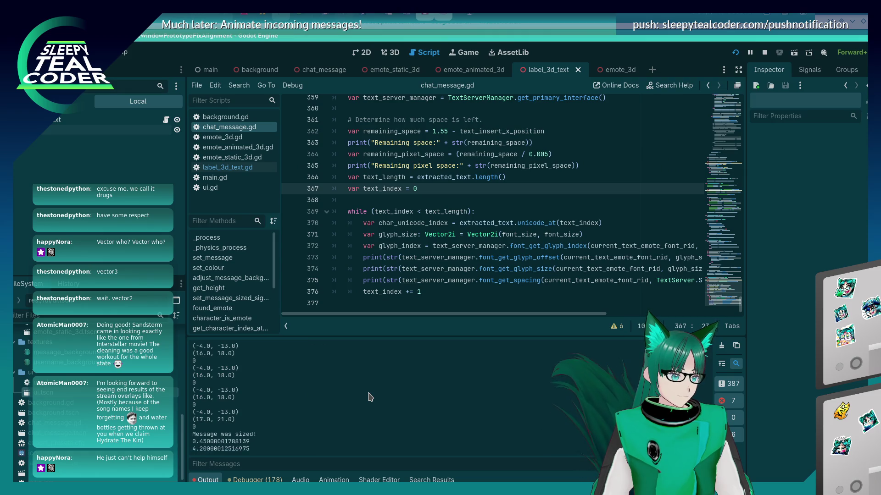
pyautogui.scroll(3, 214, 399)
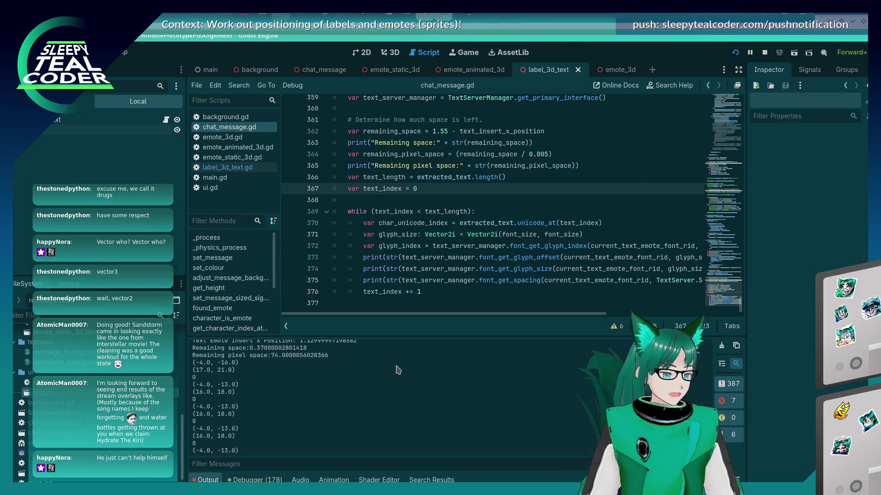
pyautogui.scroll(3, 408, 252)
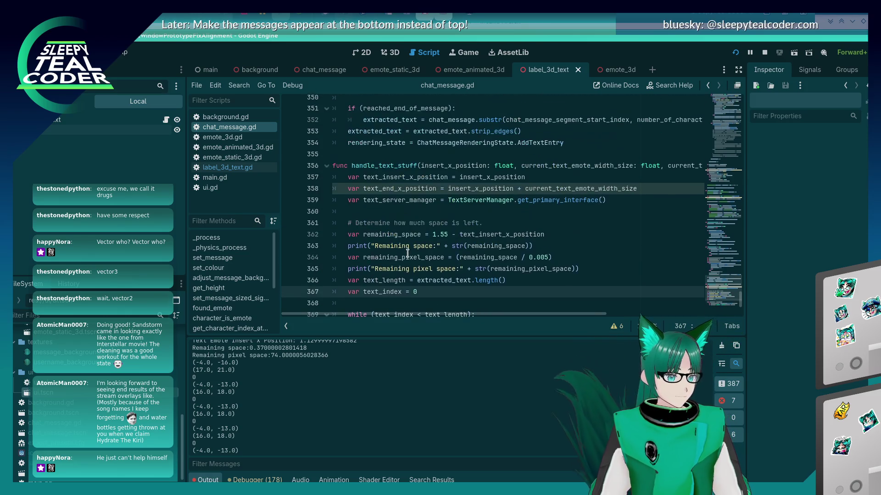
pyautogui.scroll(1, 407, 252)
pyautogui.scroll(-3, 407, 253)
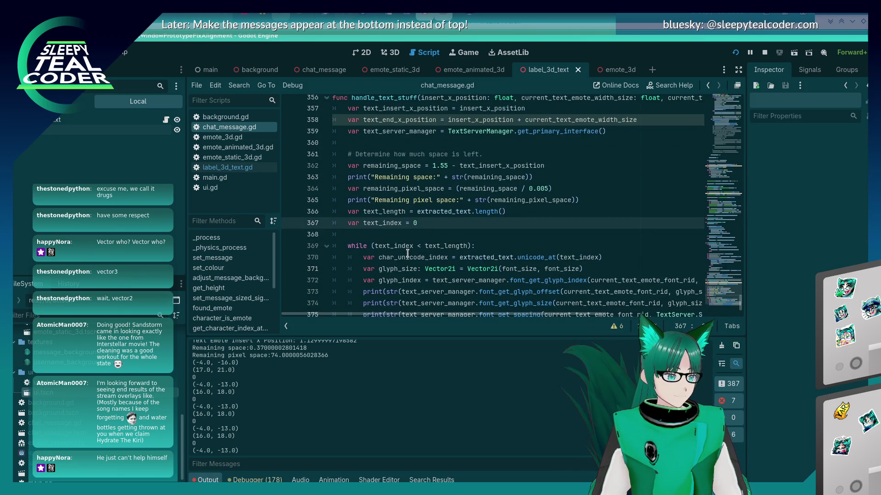
# Look over chat_message.gd from top to end around the while loop, then return to the test app.
pyautogui.click(523, 249)
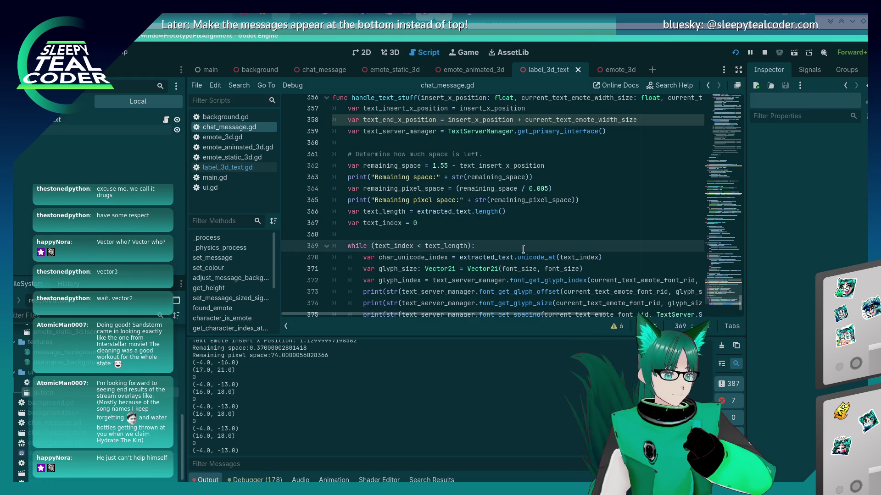
pyautogui.hotkey('ctrl', 'Home')
pyautogui.hotkey('ctrl', 'End')
pyautogui.press('Up')
pyautogui.press('Up')
pyautogui.press('Up')
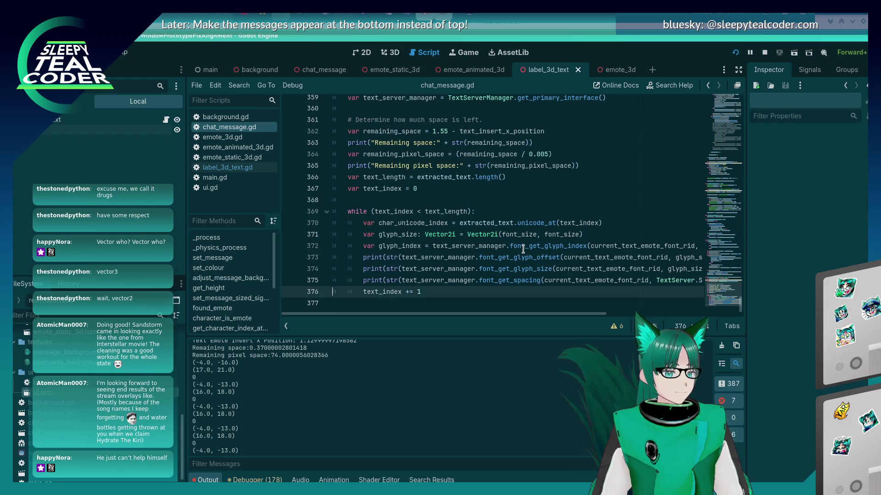
pyautogui.press('Down')
pyautogui.press('Down')
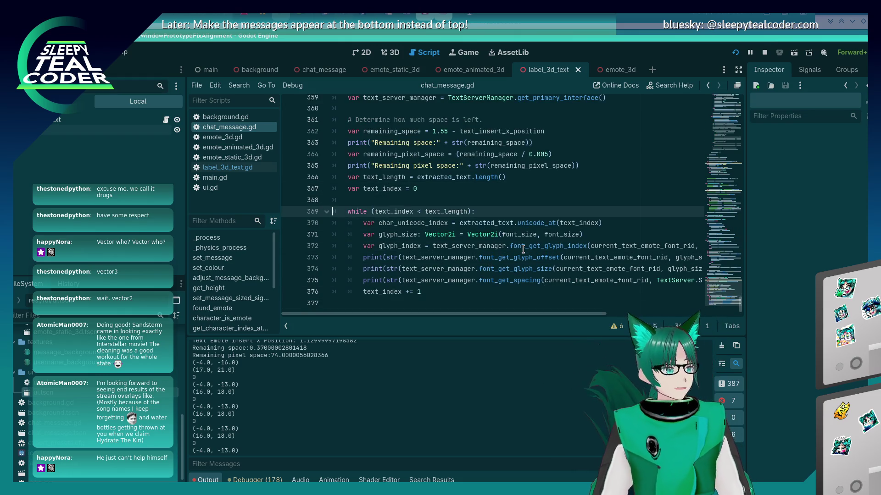
pyautogui.press('Down')
pyautogui.press('Down')
pyautogui.press('Down')
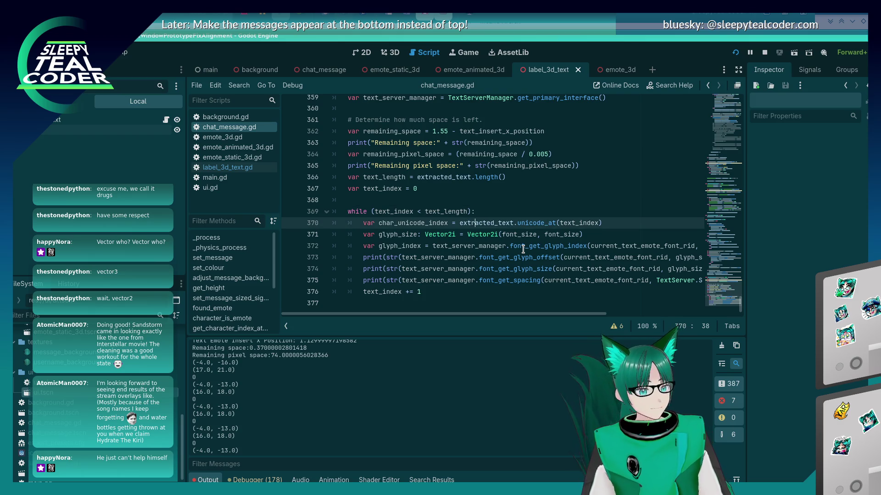
pyautogui.hotkey('alt', 'Tab')
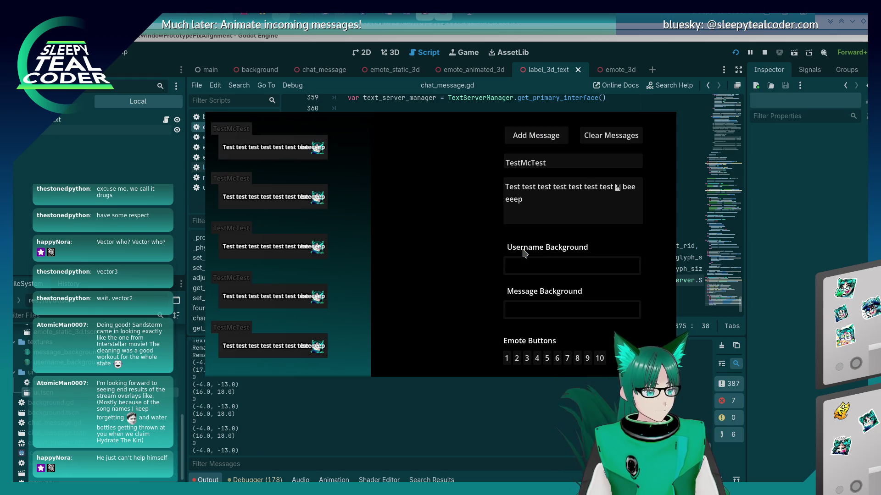
# Extend the test message to end with 'eeeeeeeeep Boop' and add it to the chat.
pyautogui.click(548, 208)
pyautogui.write('eeeeeep')
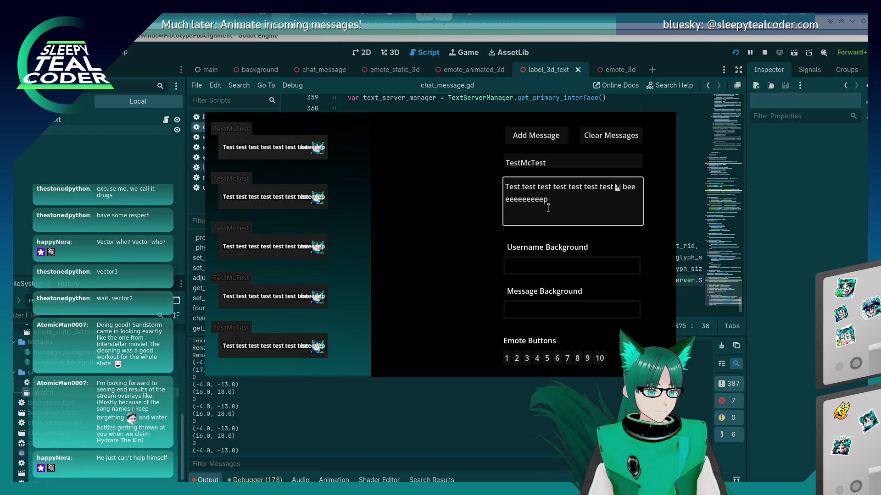
pyautogui.write(' Boop')
pyautogui.click(528, 132)
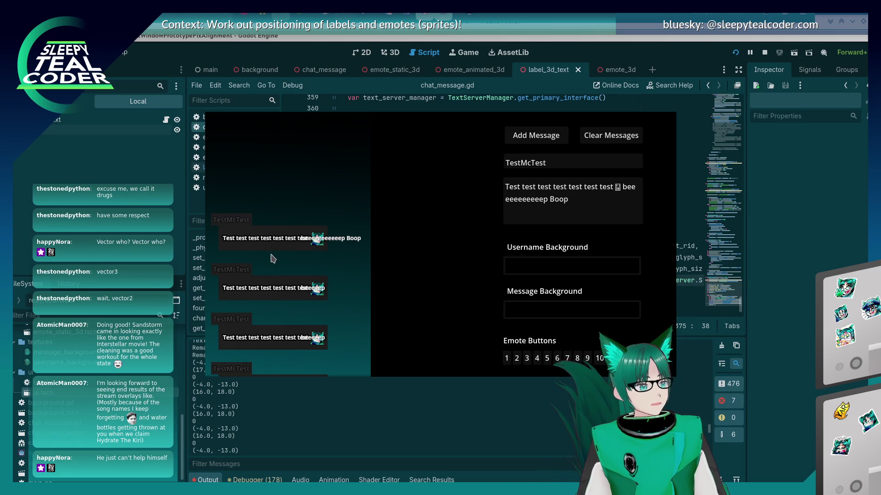
# Go back to chat_message.gd's remaining-space code and place the caret after text_index = 0.
pyautogui.click(411, 233)
pyautogui.scroll(3, 411, 233)
pyautogui.scroll(-3, 411, 233)
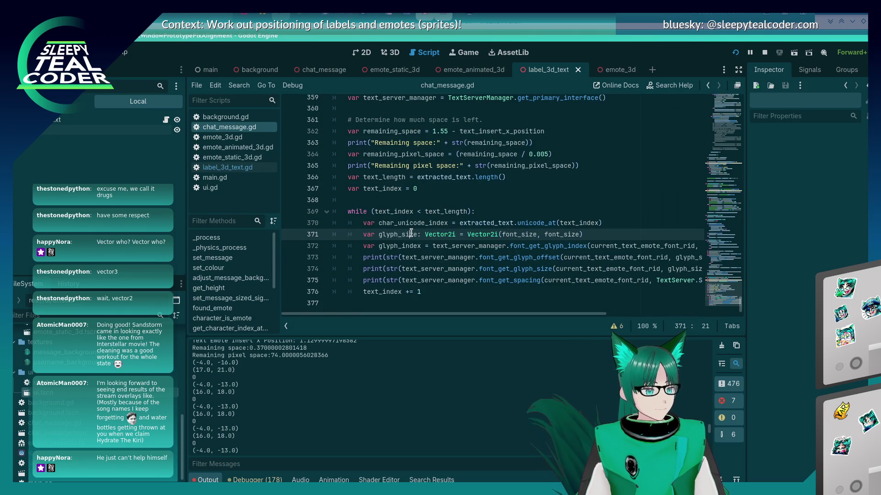
pyautogui.scroll(2, 439, 215)
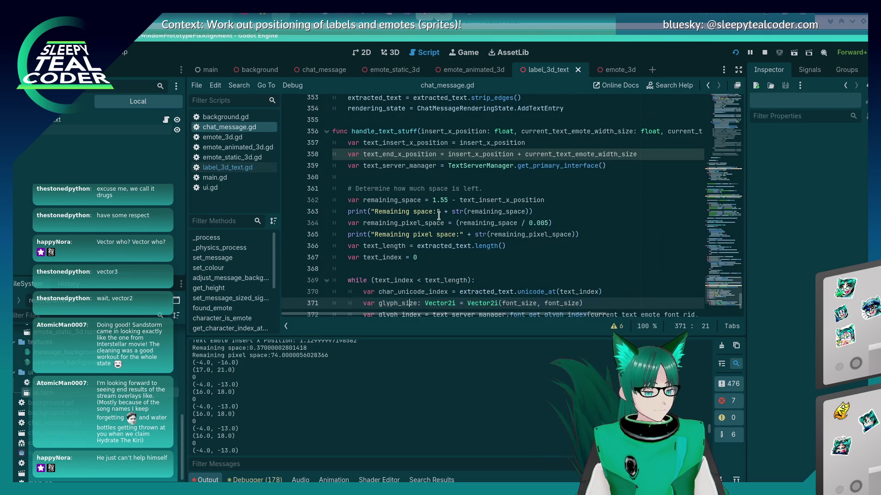
pyautogui.scroll(-1, 439, 216)
pyautogui.click(469, 221)
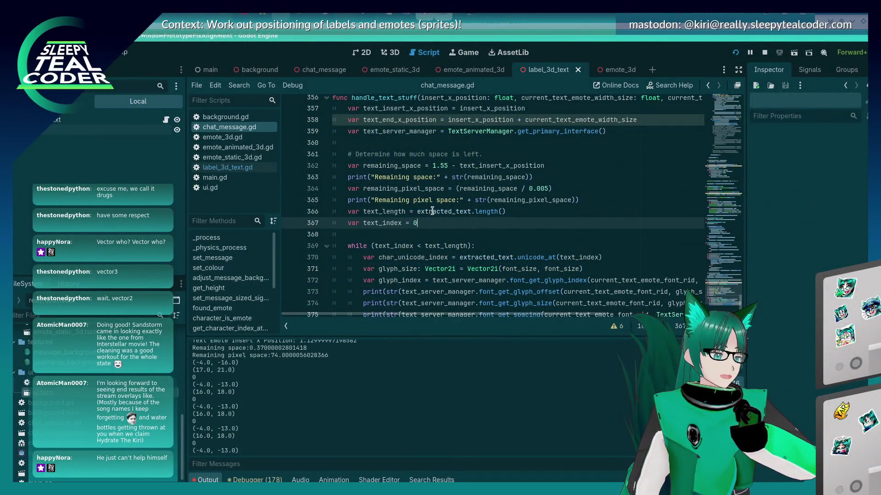
# Inspect the remaining_space, remaining_pixel_space and debug print lines in the loop code.
pyautogui.scroll(-1, 433, 223)
pyautogui.scroll(2, 433, 209)
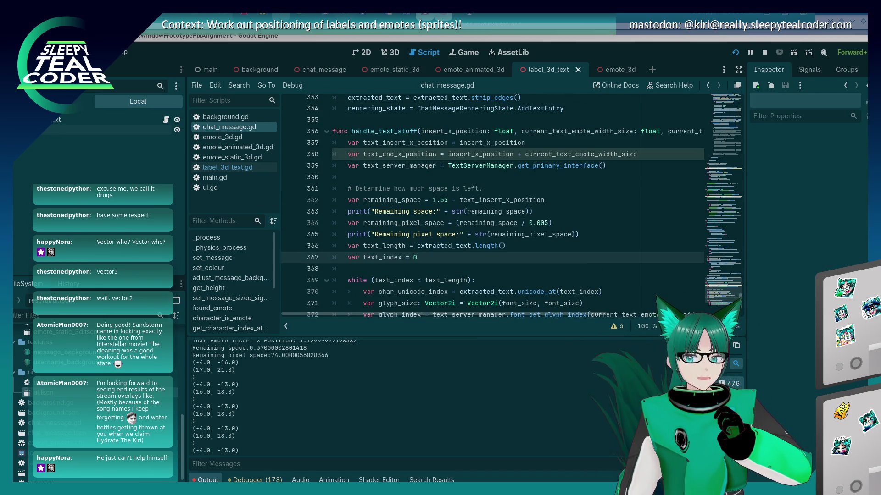
pyautogui.click(438, 202)
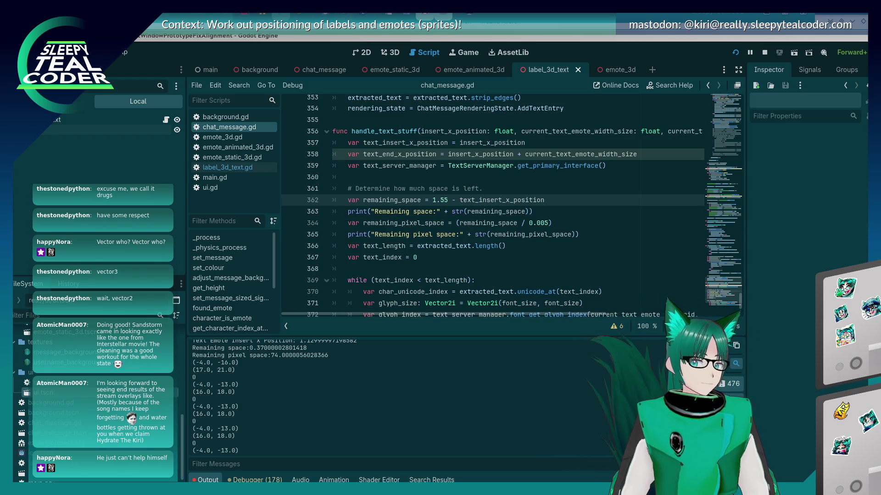
pyautogui.click(447, 223)
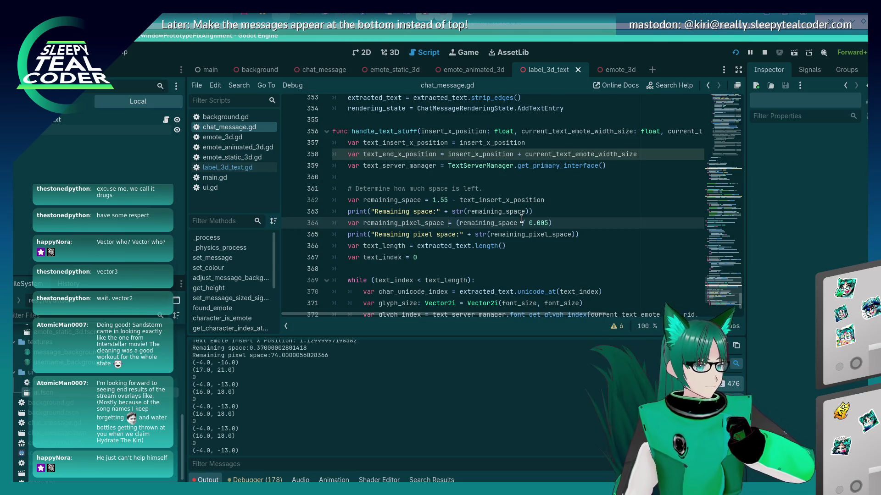
pyautogui.scroll(-2, 522, 218)
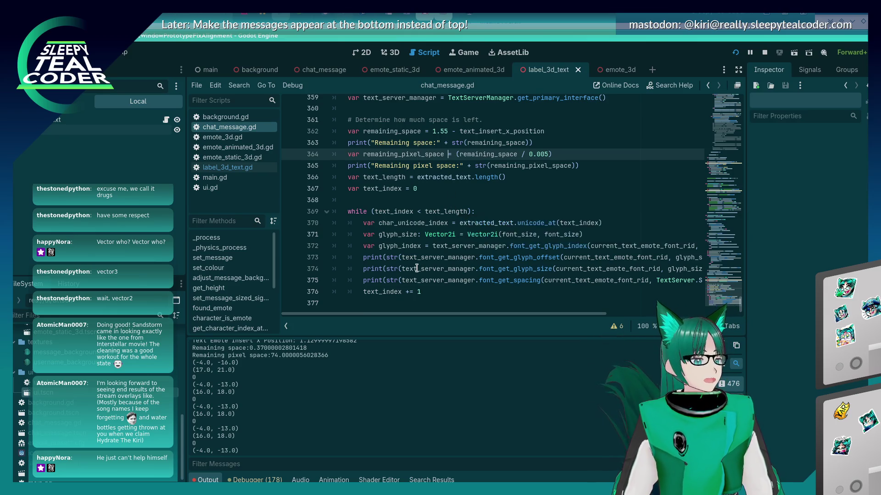
pyautogui.click(405, 281)
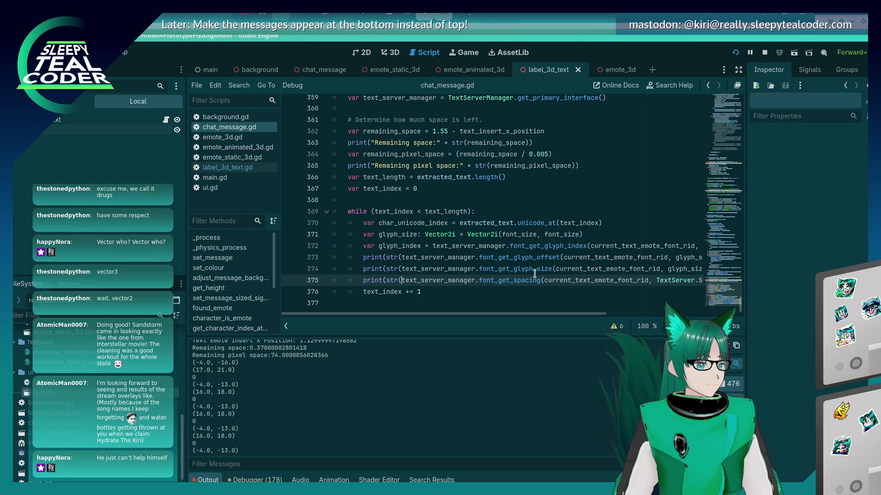
# Declare var current_message_part = "" on a new line below the text_index declaration.
pyautogui.click(512, 221)
pyautogui.click(494, 212)
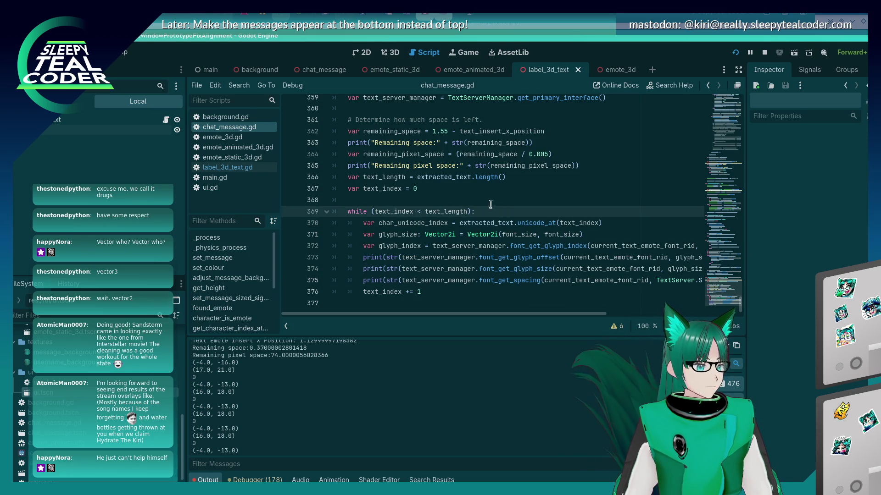
pyautogui.press('Up')
pyautogui.press('Up')
pyautogui.press('Return')
pyautogui.write('v')
pyautogui.press('BackSpace')
pyautogui.press('BackSpace')
pyautogui.write('current_mee')
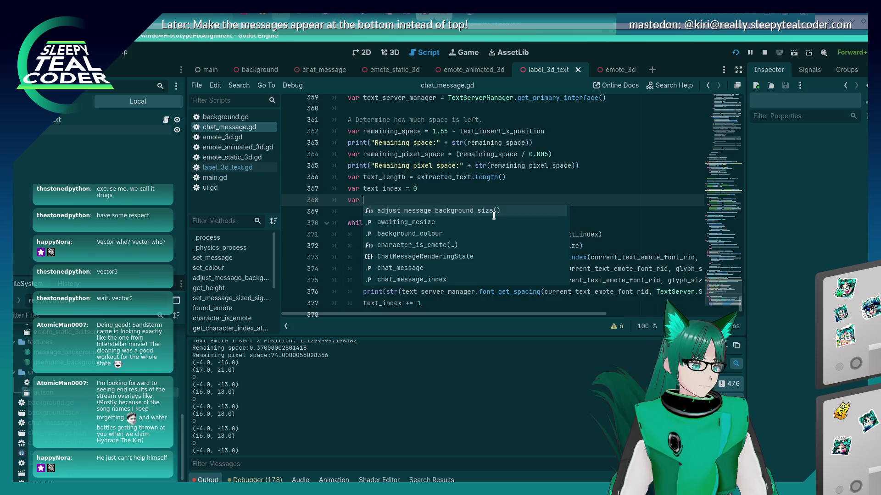
pyautogui.press('BackSpace')
pyautogui.write('ssage_part = "')
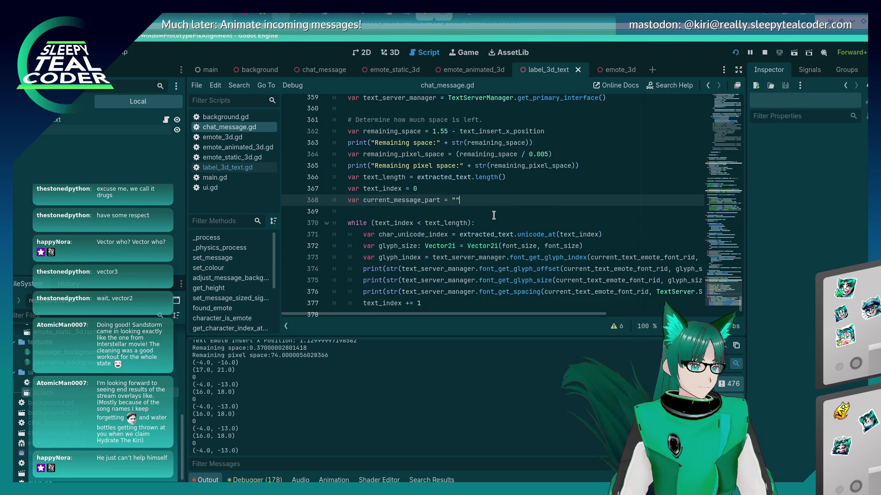
# Find the insertion point inside the while loop, just before the index increment.
pyautogui.scroll(1, 507, 233)
pyautogui.scroll(-1, 507, 233)
pyautogui.scroll(4, 507, 233)
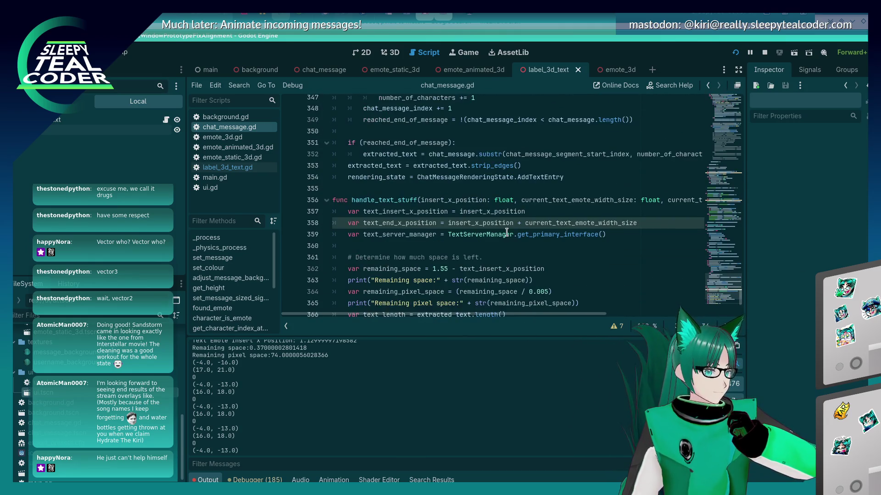
pyautogui.moveTo(507, 233)
pyautogui.scroll(-4, 507, 233)
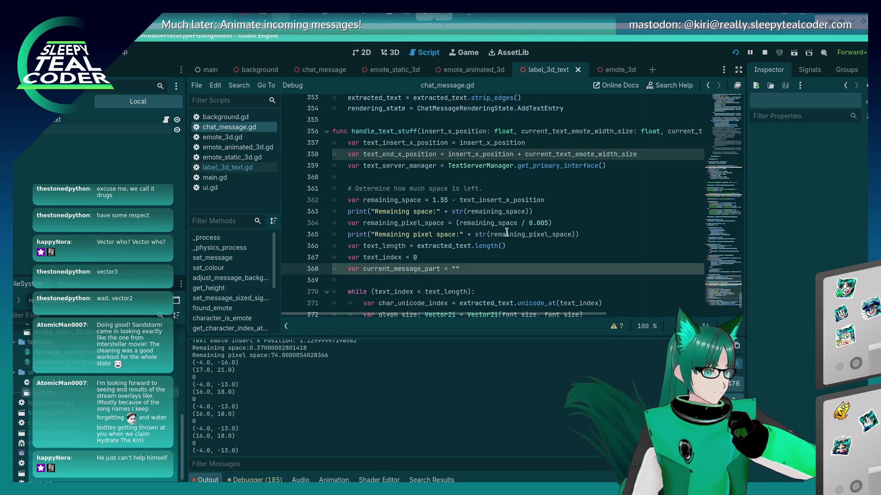
pyautogui.click(507, 232)
pyautogui.click(489, 222)
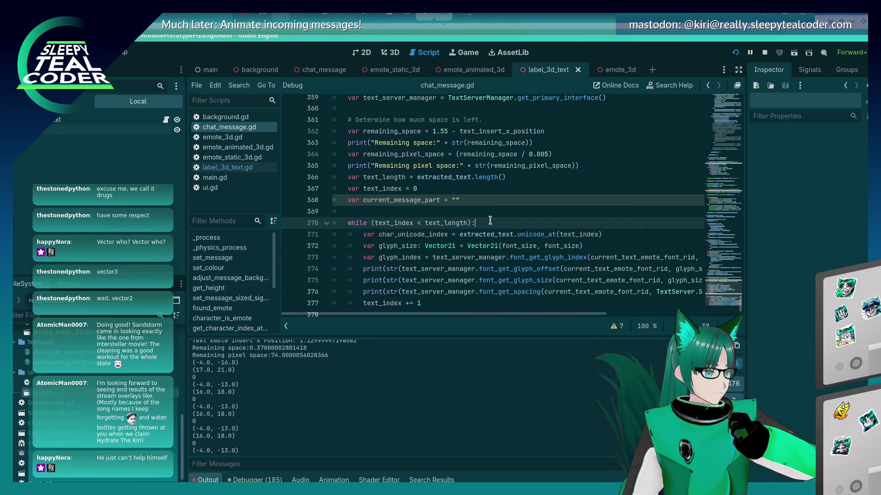
pyautogui.press('Return')
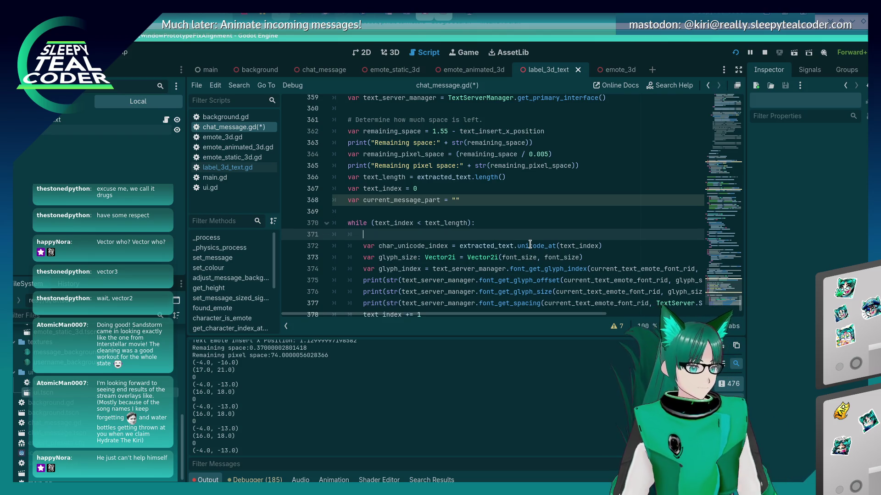
pyautogui.press('BackSpace')
pyautogui.press('BackSpace')
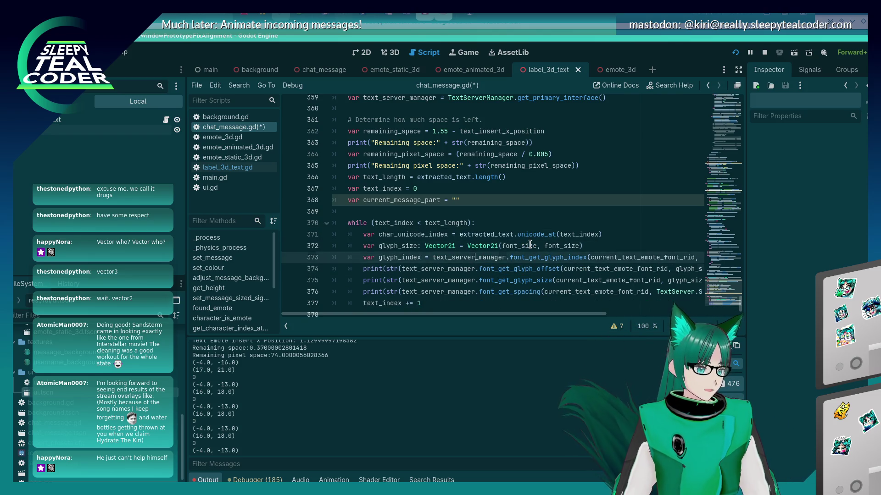
pyautogui.press('Down')
pyautogui.press('Down')
pyautogui.press('Down')
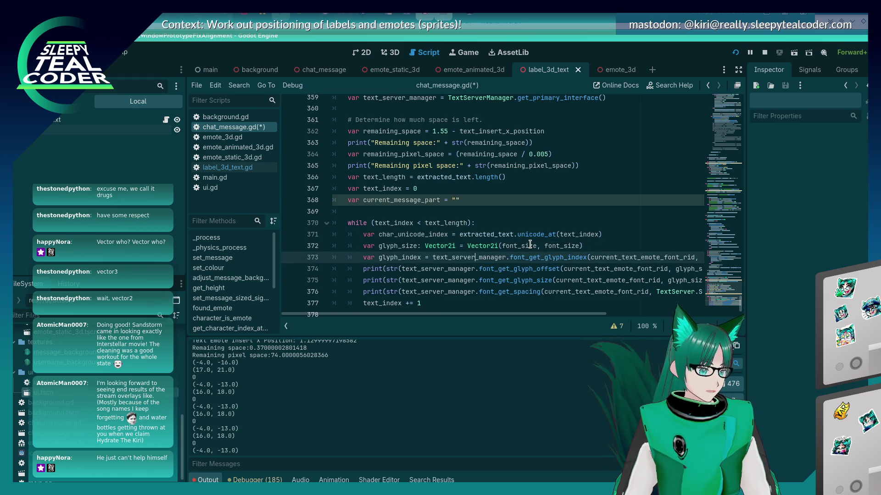
pyautogui.press('End')
pyautogui.press('Down')
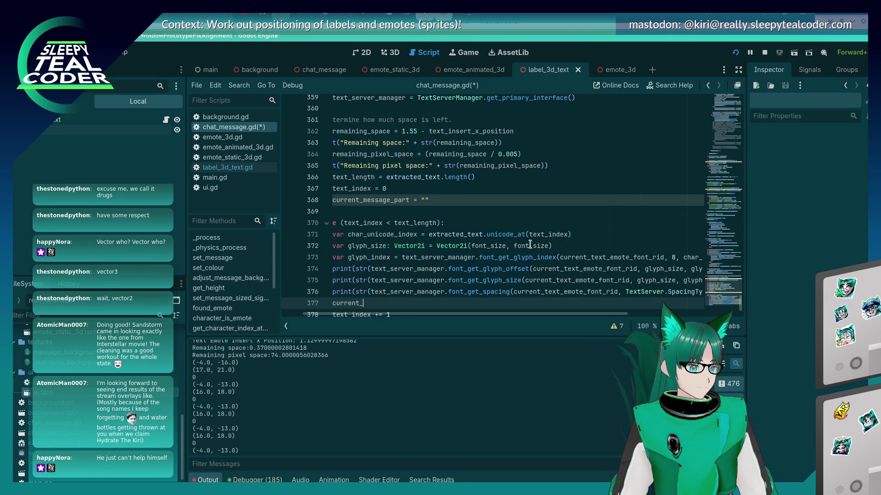
# Add current_message_part += extracted_text[text_index], save, and comment out the spacing print.
pyautogui.write('message_part +=')
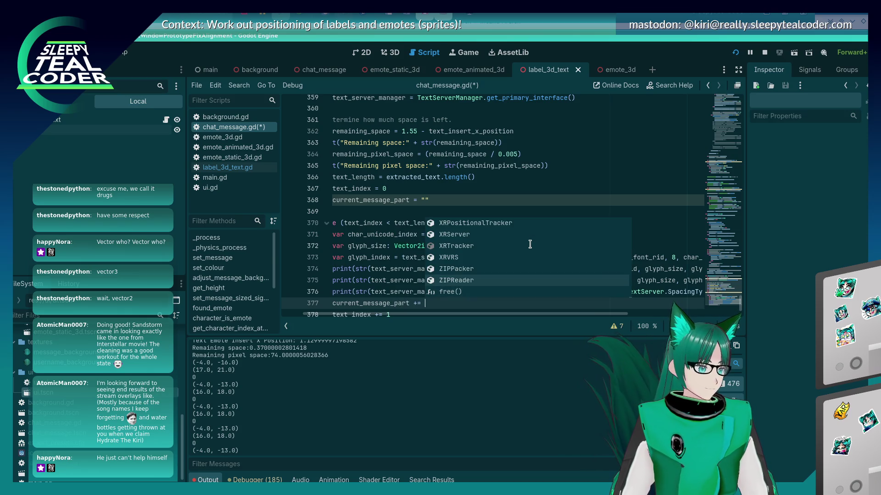
pyautogui.press('Home')
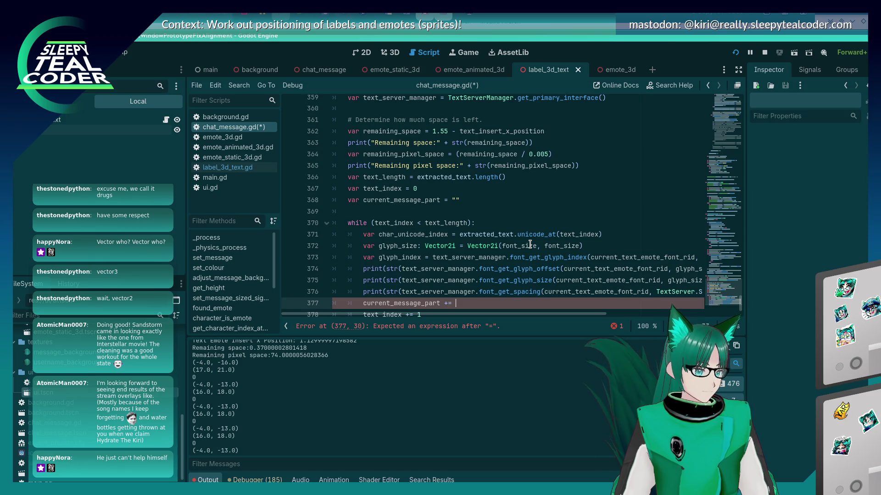
pyautogui.hotkey('ctrl', 'space')
pyautogui.press('Escape')
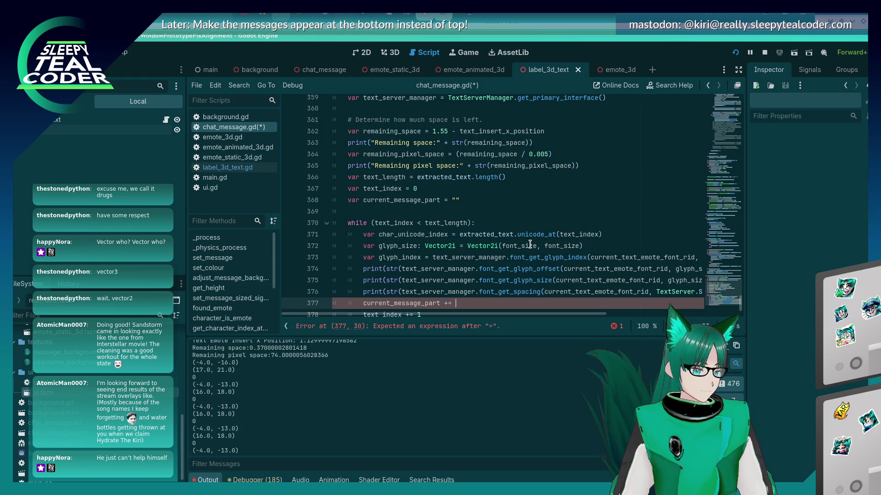
pyautogui.write('extracted_te')
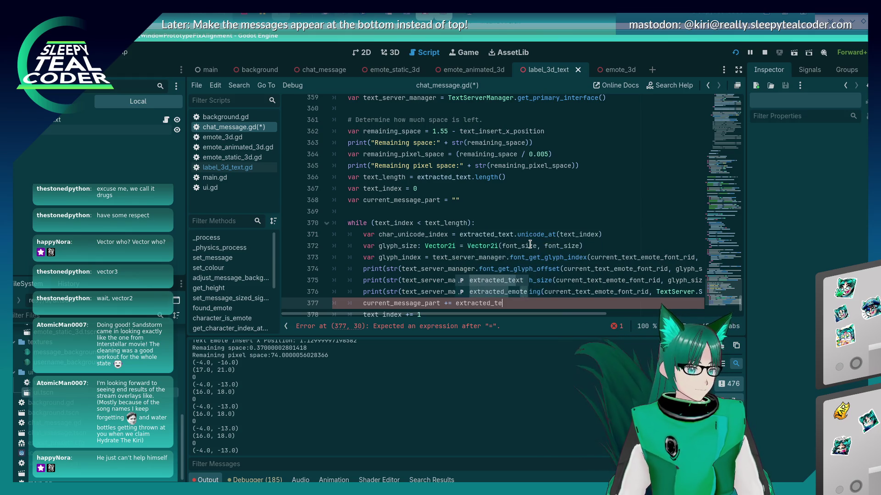
pyautogui.write('xt[text_index')
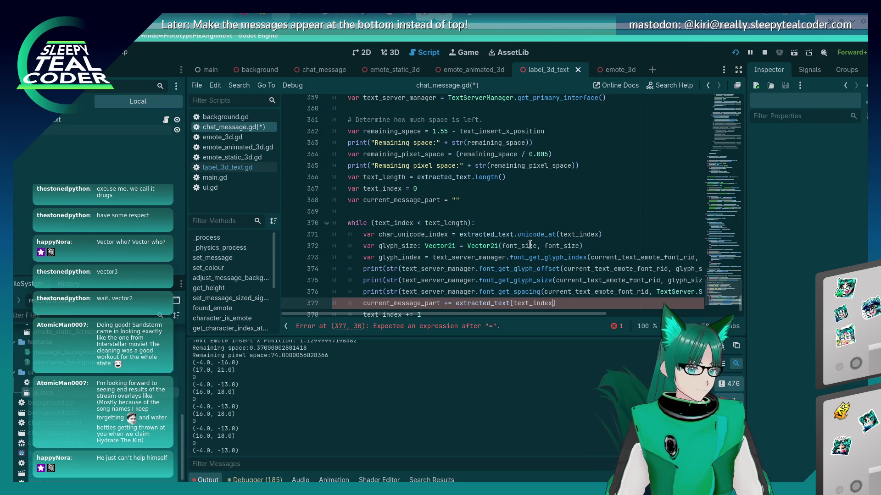
pyautogui.hotkey('ctrl', 's')
pyautogui.press('Escape')
pyautogui.press('Up')
pyautogui.hotkey('ctrl', 'k')
# Strip the print wrappers from the glyph offset, size and spacing lines, commenting out offset and spacing.
pyautogui.press('Up')
pyautogui.press('Home')
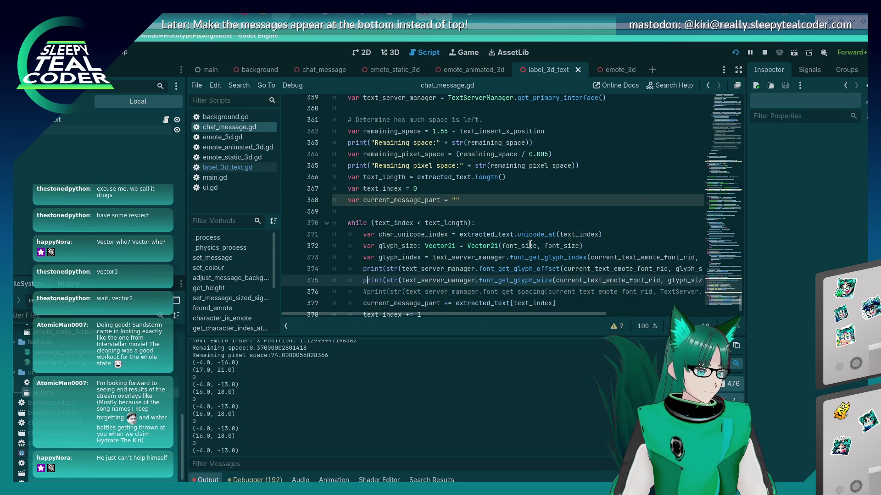
pyautogui.hotkey('ctrl', 'z')
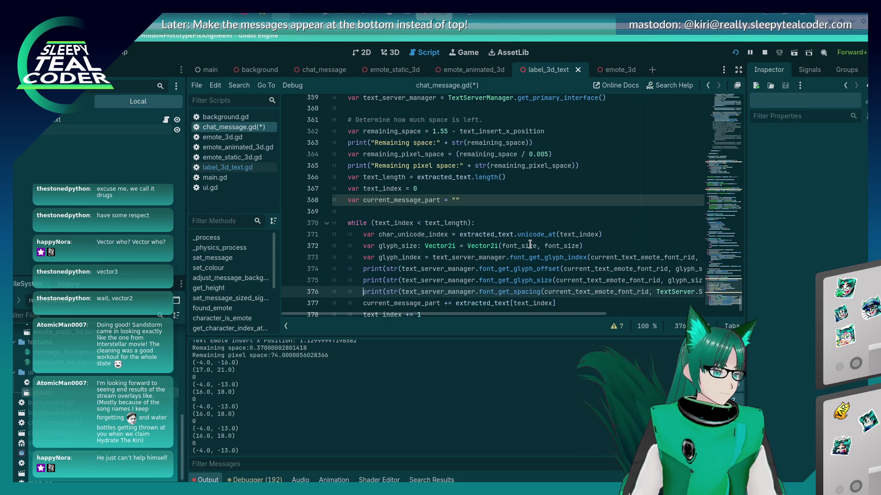
pyautogui.press('Up')
pyautogui.press('Up')
pyautogui.press('Delete')
pyautogui.press('Delete')
pyautogui.press('Delete')
pyautogui.press('Delete')
pyautogui.press('Delete')
pyautogui.press('Delete')
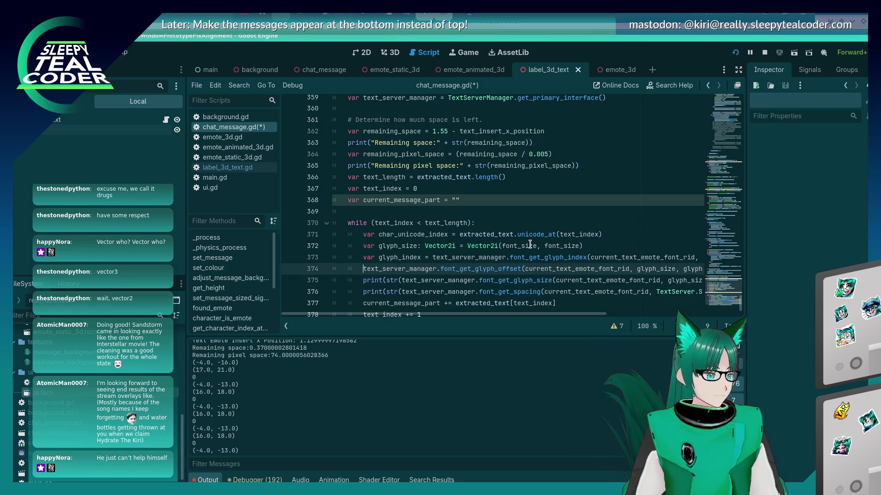
pyautogui.press('Down')
pyautogui.press('Delete')
pyautogui.press('Delete')
pyautogui.press('Delete')
pyautogui.press('Delete')
pyautogui.press('Delete')
pyautogui.press('Delete')
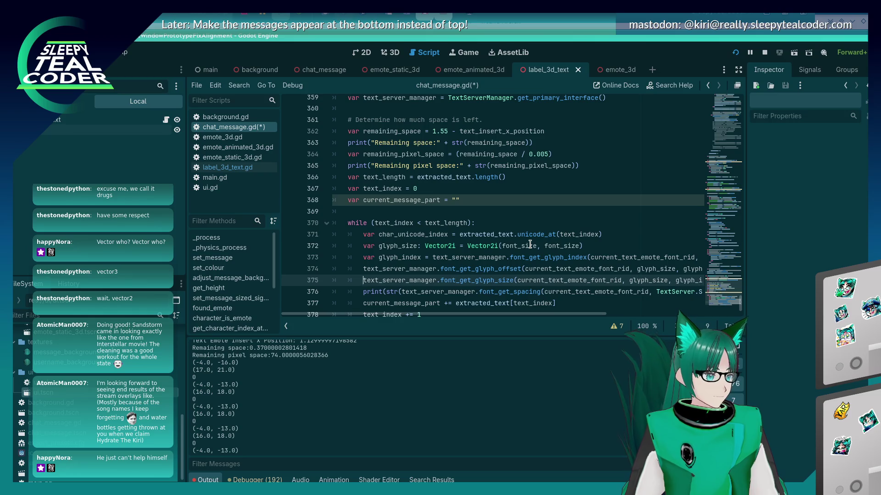
pyautogui.press('Down')
pyautogui.press('Delete')
pyautogui.press('Delete')
pyautogui.press('Delete')
pyautogui.press('Delete')
pyautogui.press('Delete')
pyautogui.press('Delete')
pyautogui.press('Up')
pyautogui.press('Up')
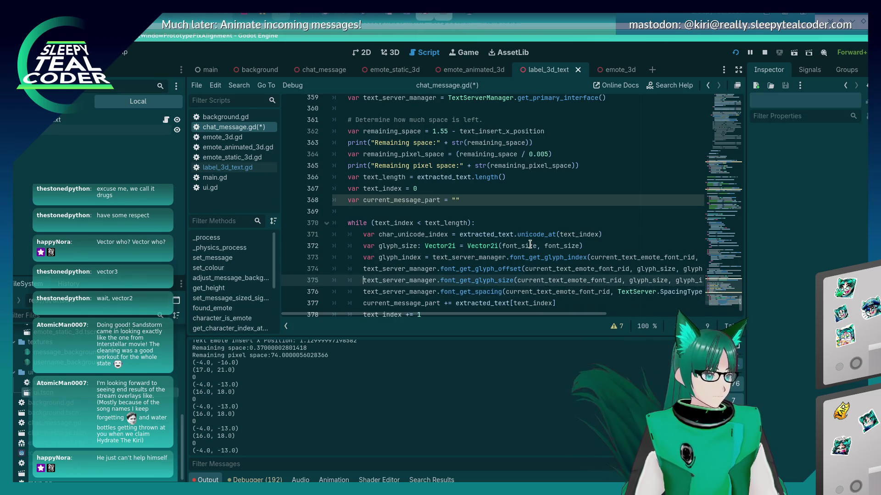
pyautogui.write('#')
pyautogui.press('Down')
pyautogui.press('Down')
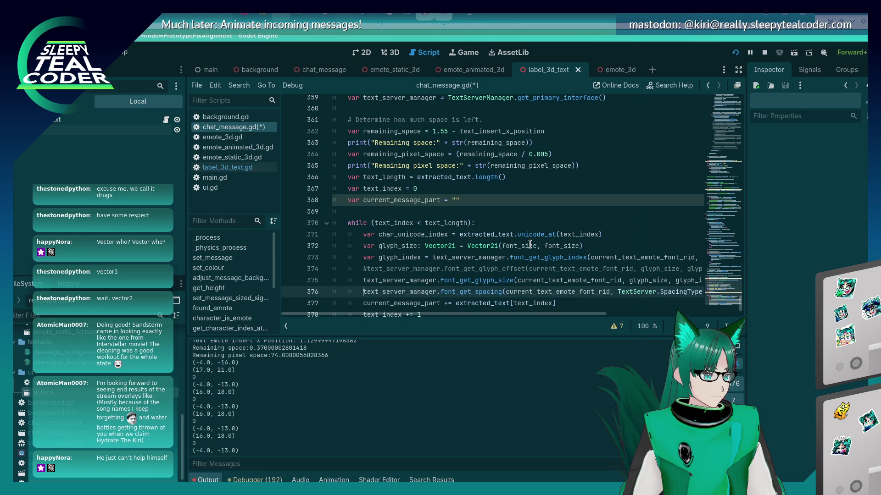
pyautogui.write('#')
# Make the glyph-size line assign to current_char_glyph_size and save the script.
pyautogui.press('Up')
pyautogui.write('var g')
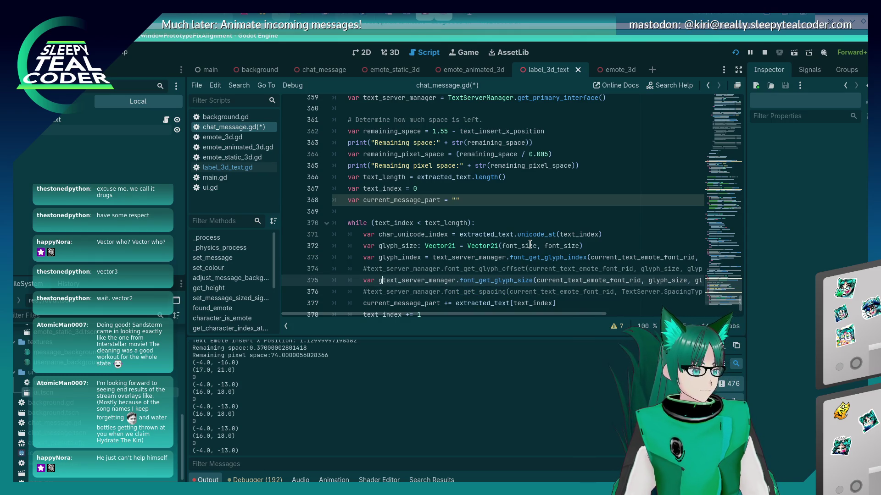
pyautogui.write('lyph_')
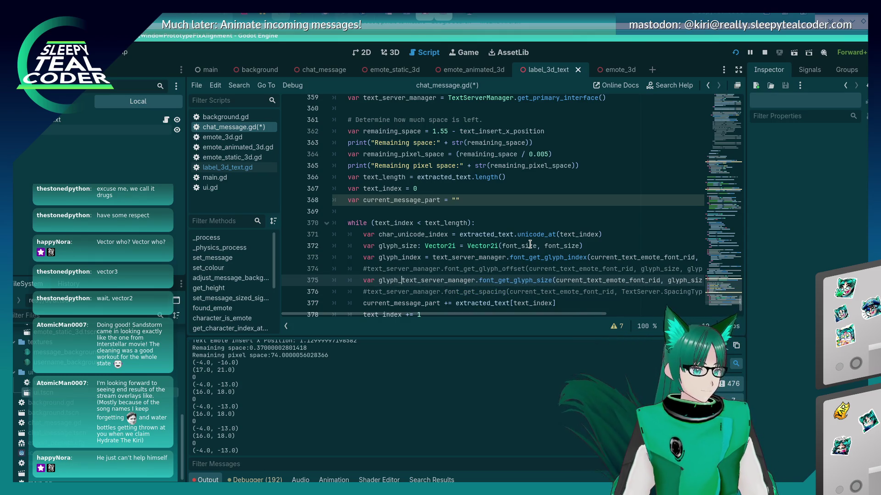
pyautogui.write('size')
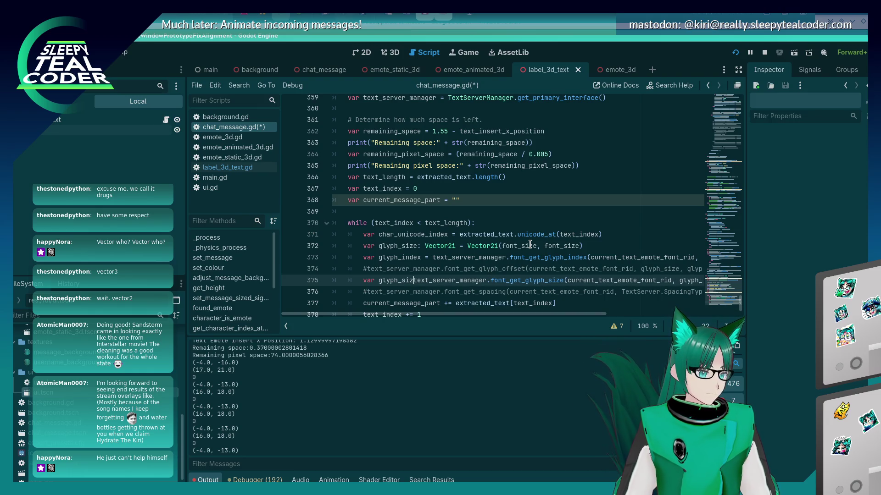
pyautogui.press('BackSpace')
pyautogui.press('BackSpace')
pyautogui.press('BackSpace')
pyautogui.write('current_char_gly')
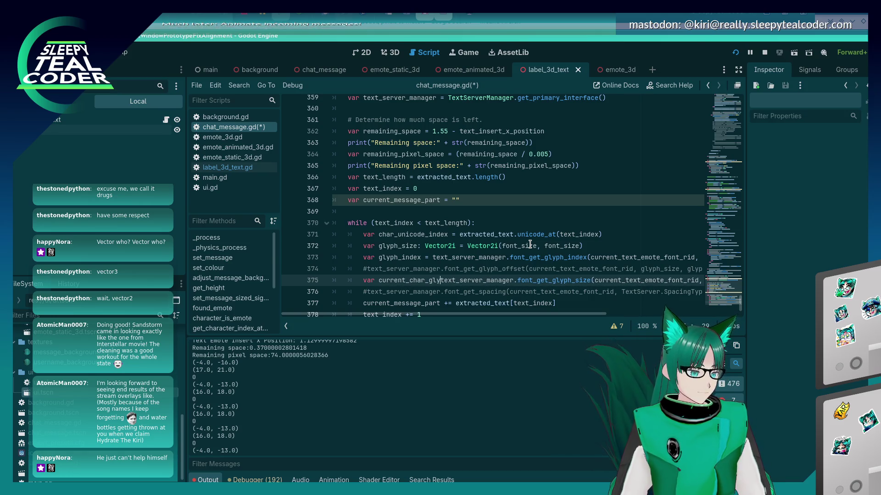
pyautogui.write('ph_size =')
pyautogui.hotkey('ctrl', 's')
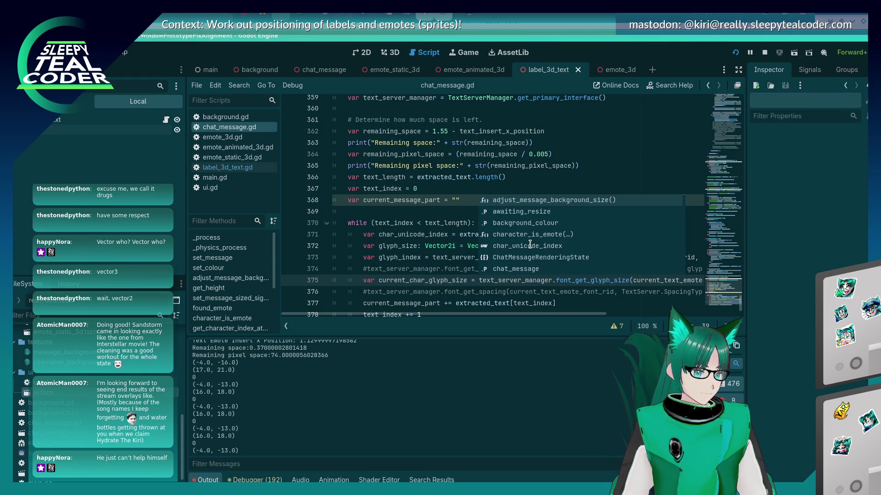
pyautogui.press('End')
pyautogui.press('Return')
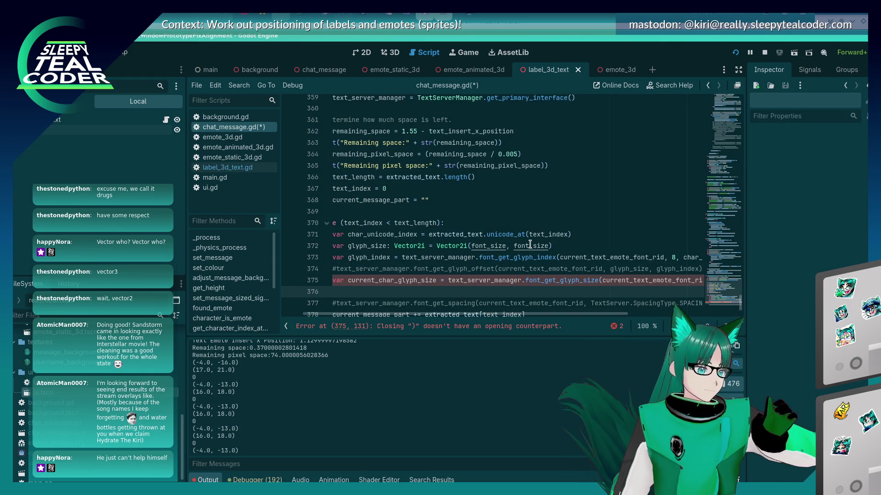
# Delete the stray closing parenthesis at the end of line 375.
pyautogui.moveTo(443, 314); pyautogui.dragTo(559, 315)
pyautogui.click(667, 278)
pyautogui.hotkey('ctrl', 's')
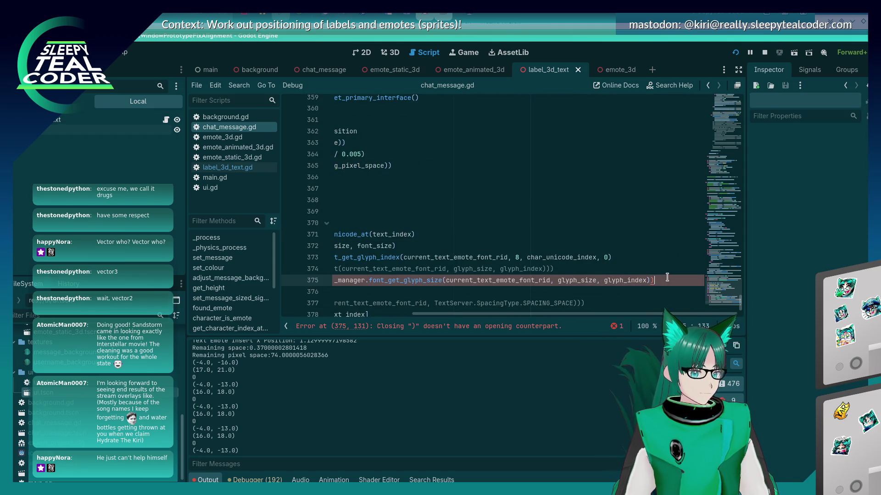
pyautogui.press('BackSpace')
pyautogui.press('Down')
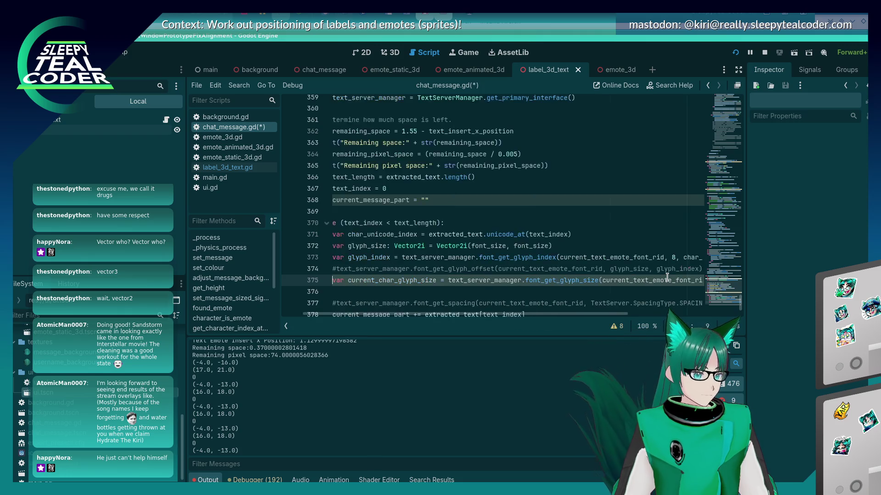
pyautogui.scroll(-1, 624, 255)
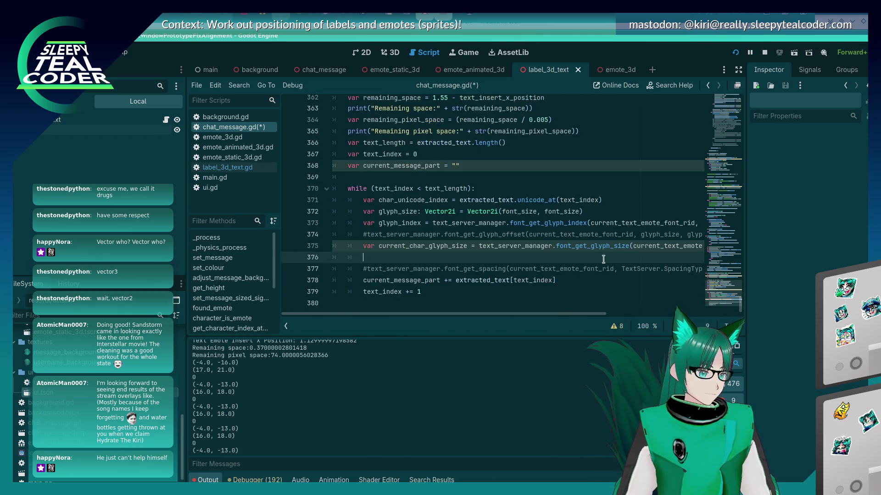
# Add remaining_pixel_space -= current_char_glyph_size.x to the loop.
pyautogui.write('var')
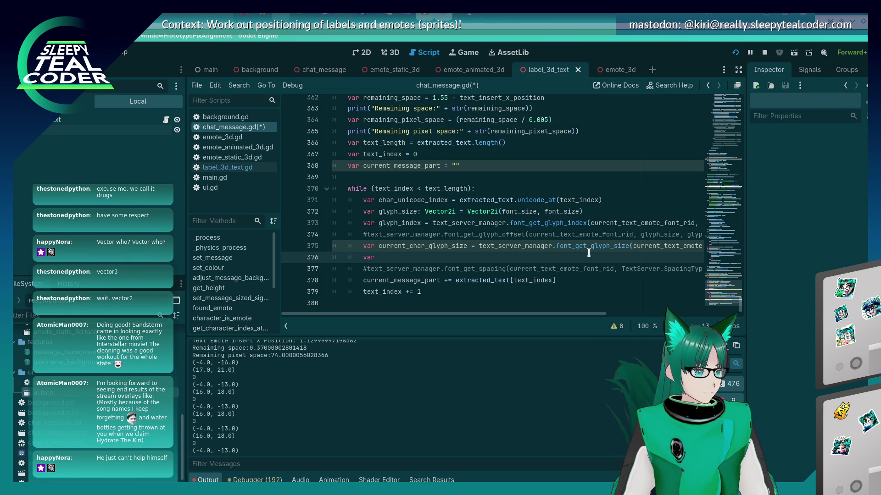
pyautogui.press('BackSpace')
pyautogui.press('BackSpace')
pyautogui.press('BackSpace')
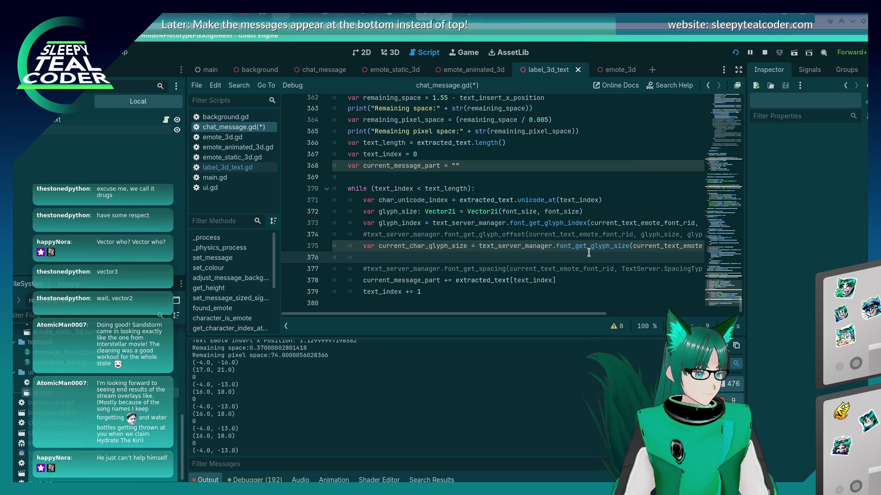
pyautogui.write('remain')
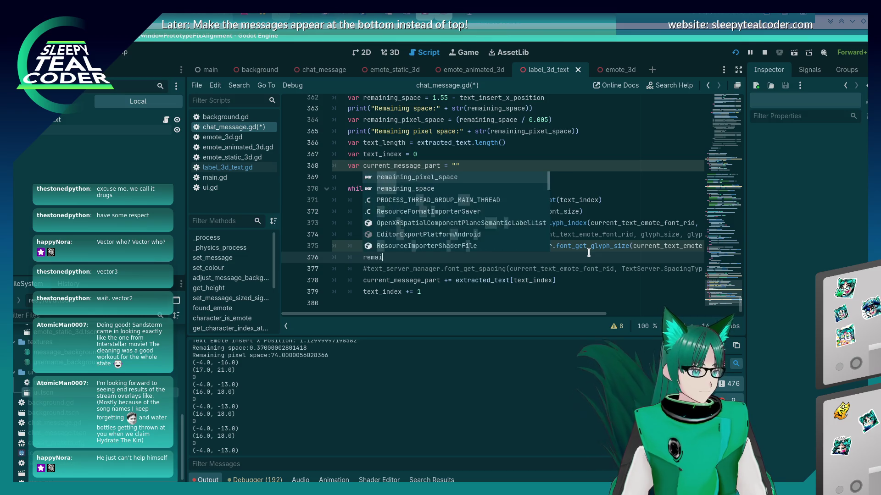
pyautogui.press('Return')
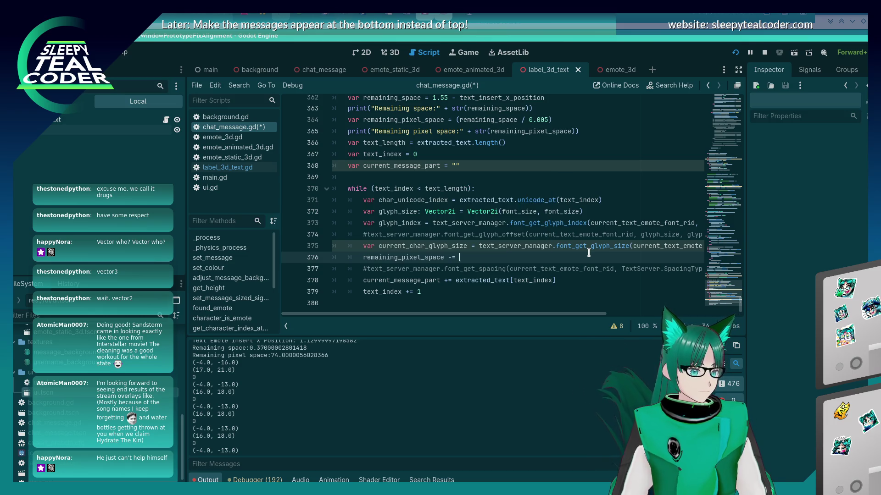
pyautogui.hotkey('ctrl', 'space')
pyautogui.write('curr')
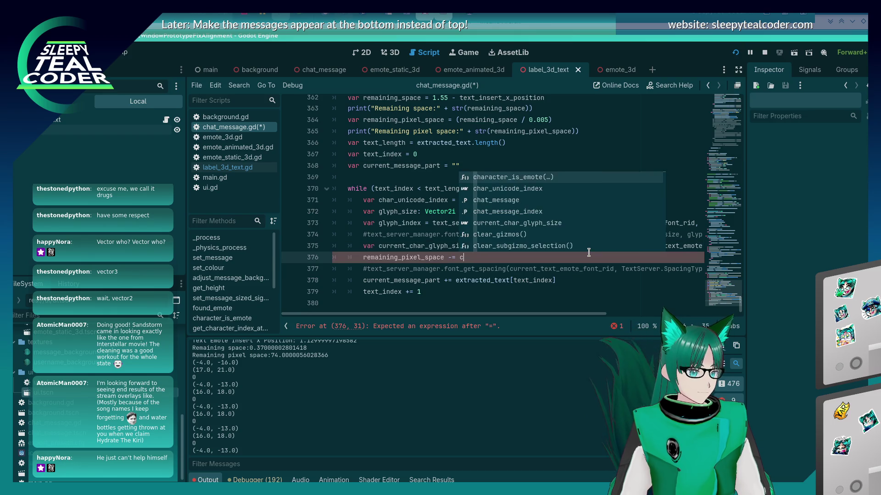
pyautogui.press('Return')
pyautogui.write('.x')
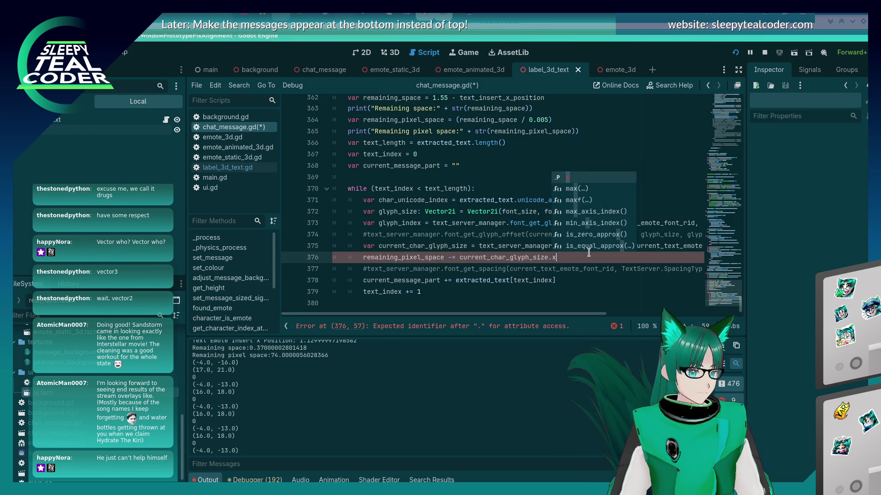
pyautogui.press('Escape')
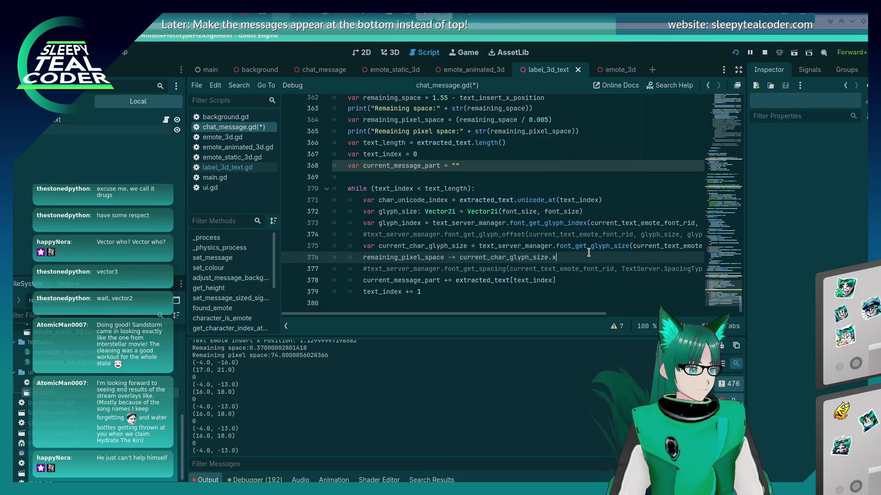
pyautogui.press('Return')
# Start an if remaining_pixel_space < 0: block below the subtraction.
pyautogui.write('remain')
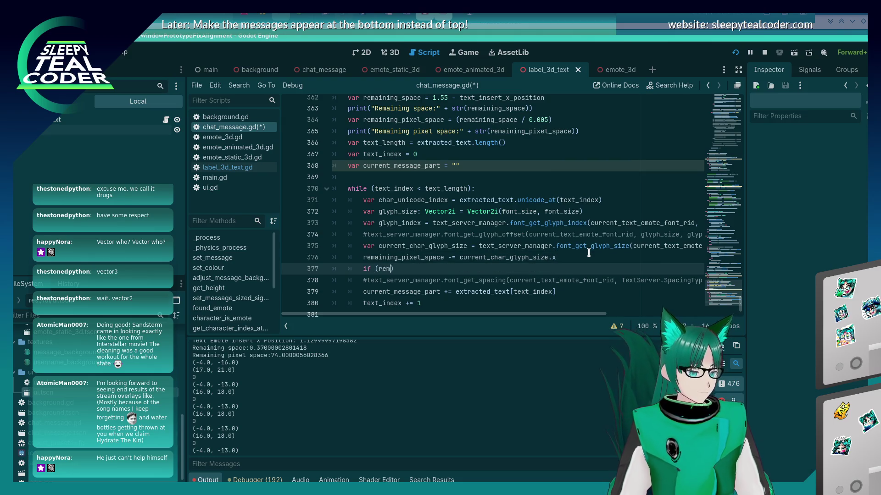
pyautogui.press('Return')
pyautogui.write('< 0) :')
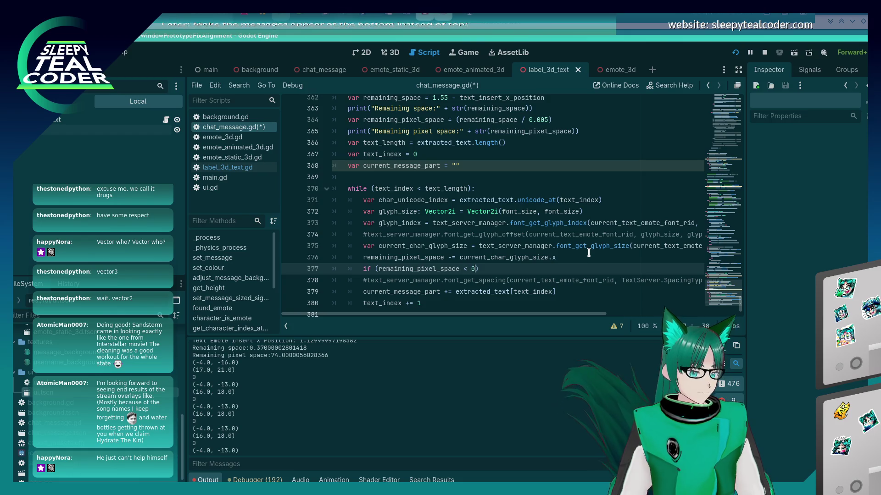
pyautogui.press('Return')
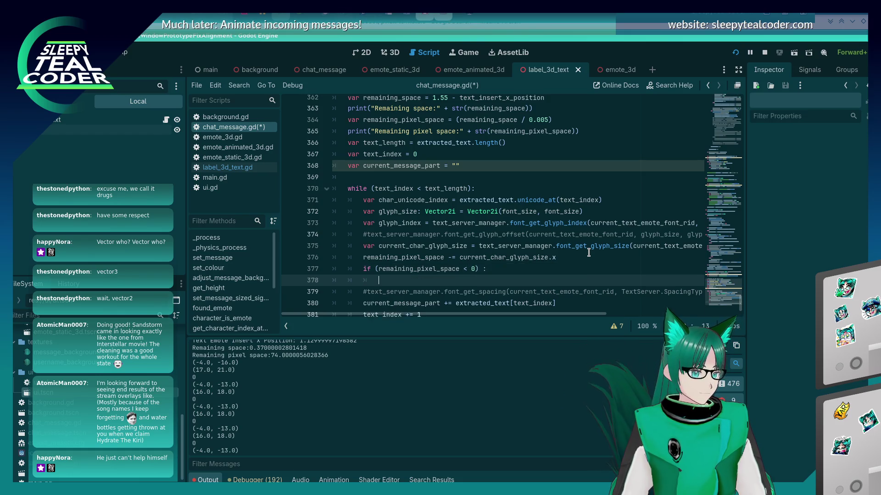
pyautogui.press('Down')
pyautogui.press('Down')
pyautogui.press('End')
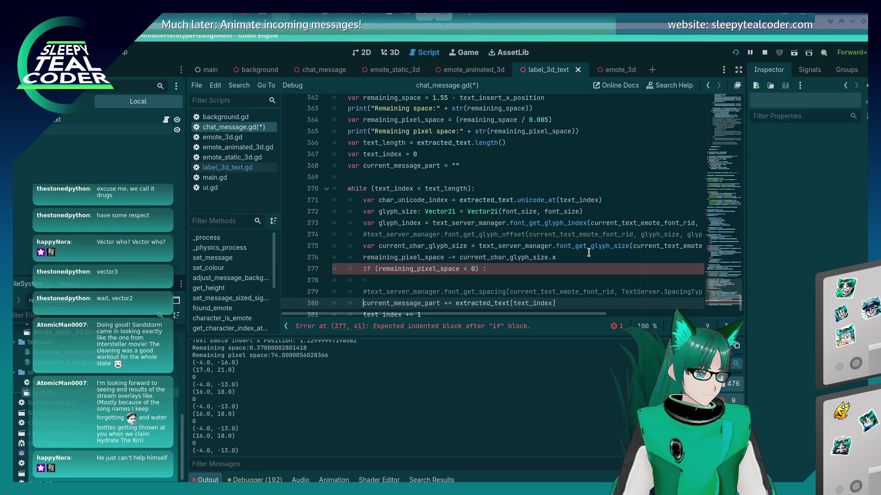
pyautogui.press('Right')
# Write print(current_message_part) and copy it into the if block.
pyautogui.press('Return')
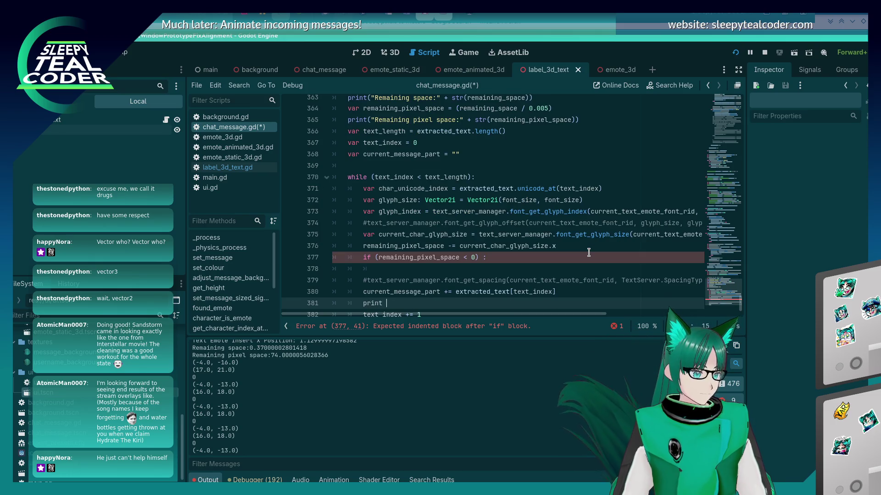
pyautogui.write('current_message')
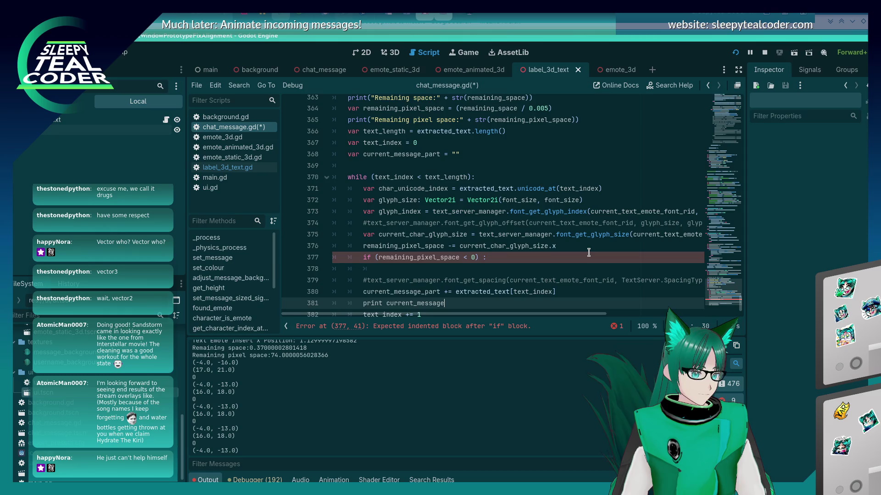
pyautogui.write('_part')
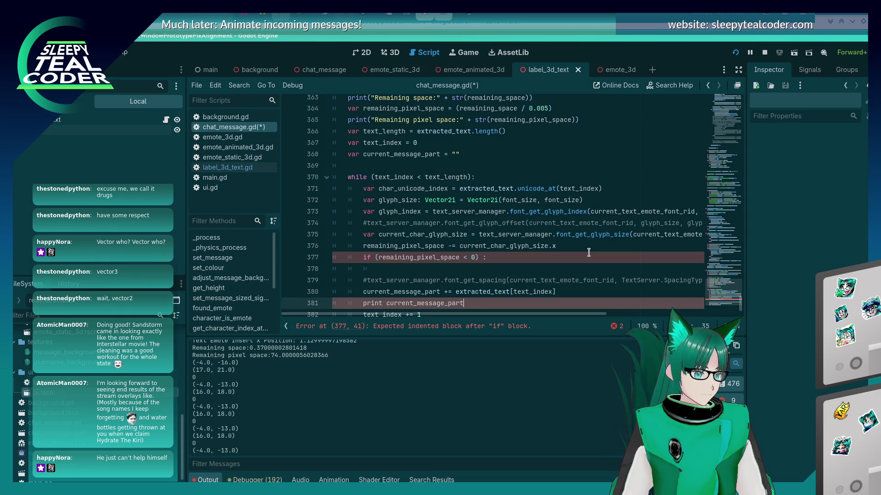
pyautogui.press('Right')
pyautogui.press('Delete')
pyautogui.write('(')
pyautogui.press('End')
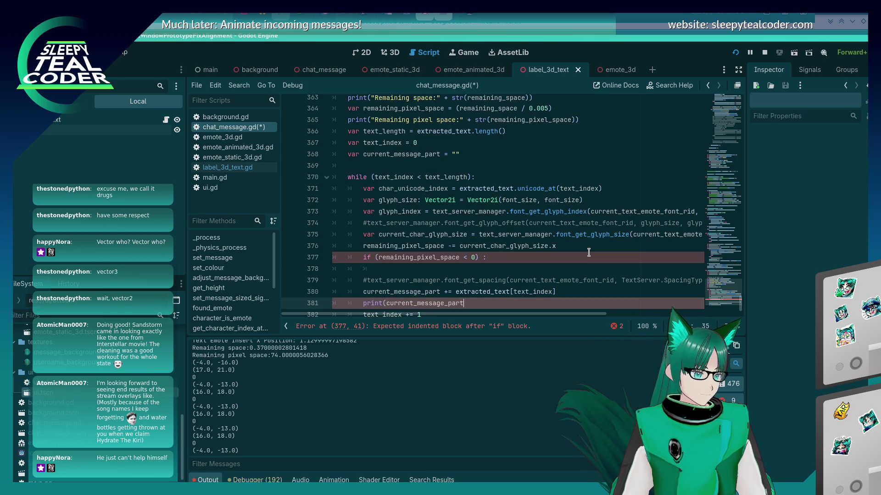
pyautogui.hotkey('shift', 'Home')
pyautogui.hotkey('ctrl', 'c')
pyautogui.press('Up')
pyautogui.press('Up')
pyautogui.press('Up')
pyautogui.hotkey('ctrl', 'v')
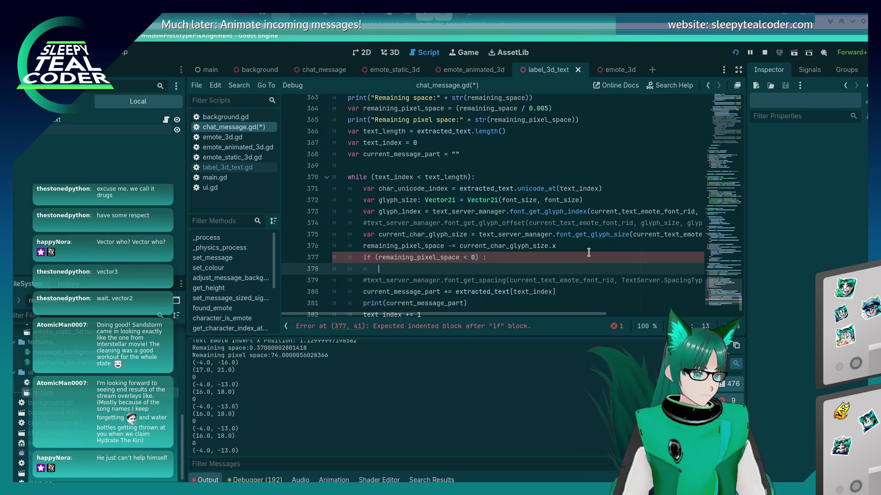
# Inside the if block, reset current_message_part to "" and remaining_pixel_space to 340, then save.
pyautogui.press('Return')
pyautogui.write('curr')
pyautogui.write('ent_message_part')
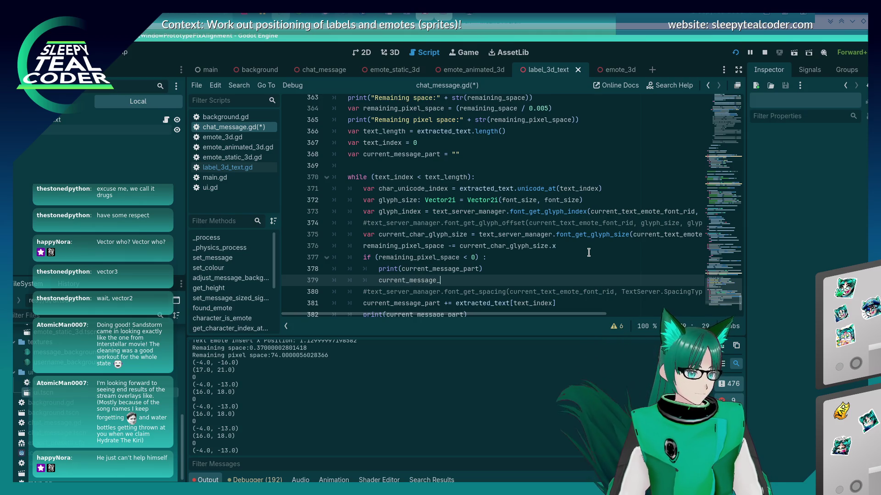
pyautogui.write('""')
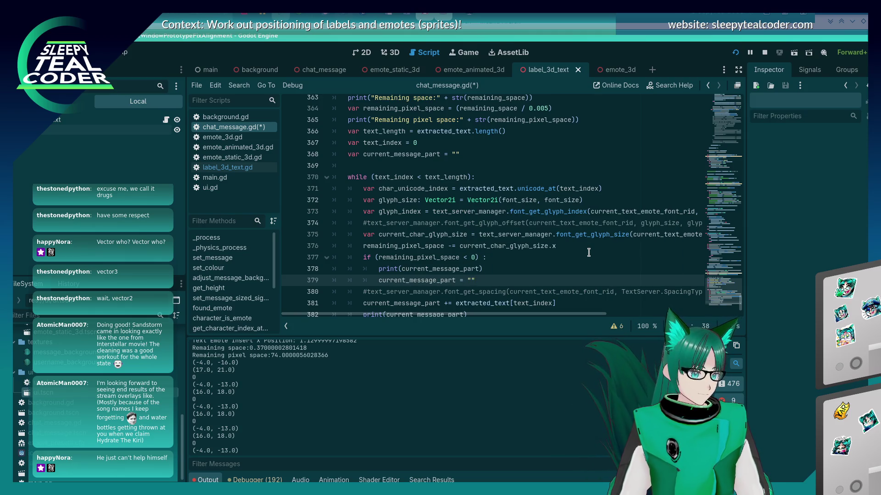
pyautogui.write('cle')
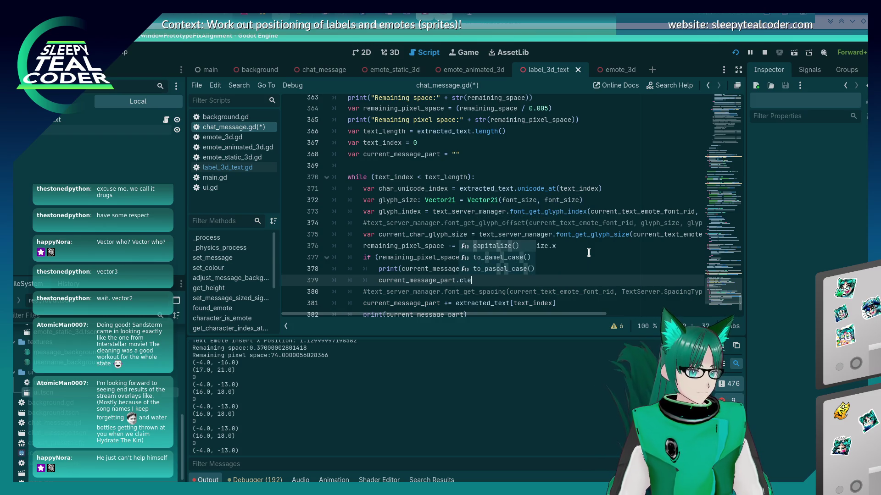
pyautogui.press('BackSpace')
pyautogui.press('BackSpace')
pyautogui.press('BackSpace')
pyautogui.press('End')
pyautogui.press('Return')
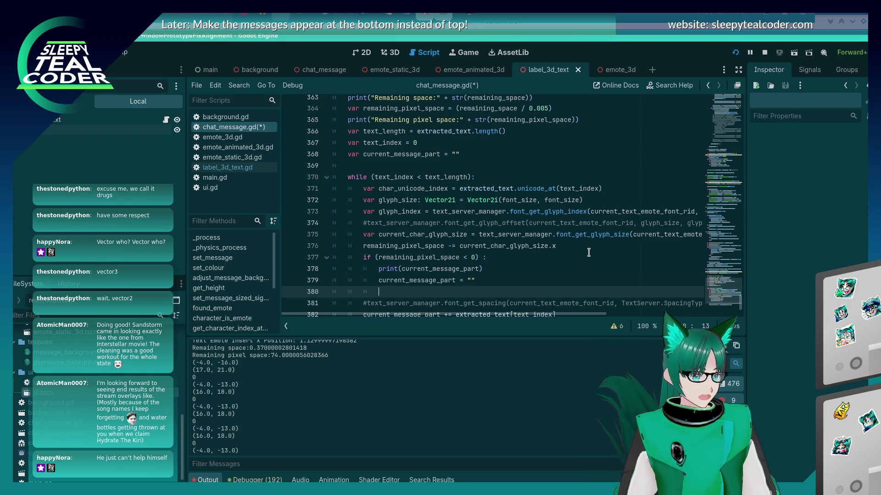
pyautogui.write('remaining_pixel_space')
pyautogui.press('Return')
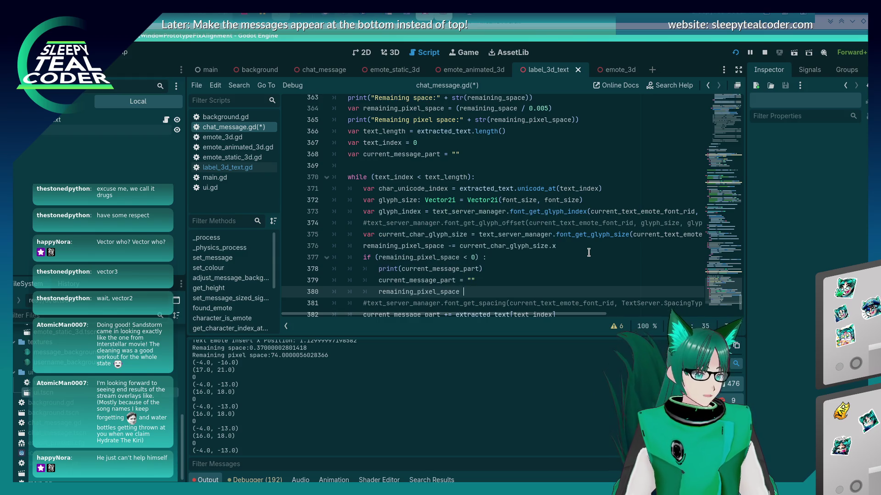
pyautogui.write('= 340')
pyautogui.hotkey('ctrl', 's')
pyautogui.scroll(-2, 545, 216)
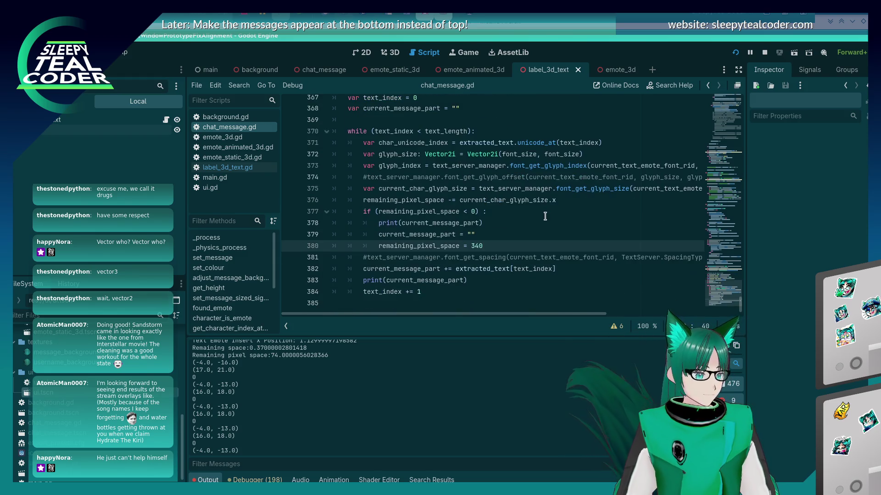
# Add an else branch and indent the append and print lines beneath it, then save.
pyautogui.press('Return')
pyautogui.press('BackSpace')
pyautogui.write('else')
pyautogui.press('Down')
pyautogui.press('Down')
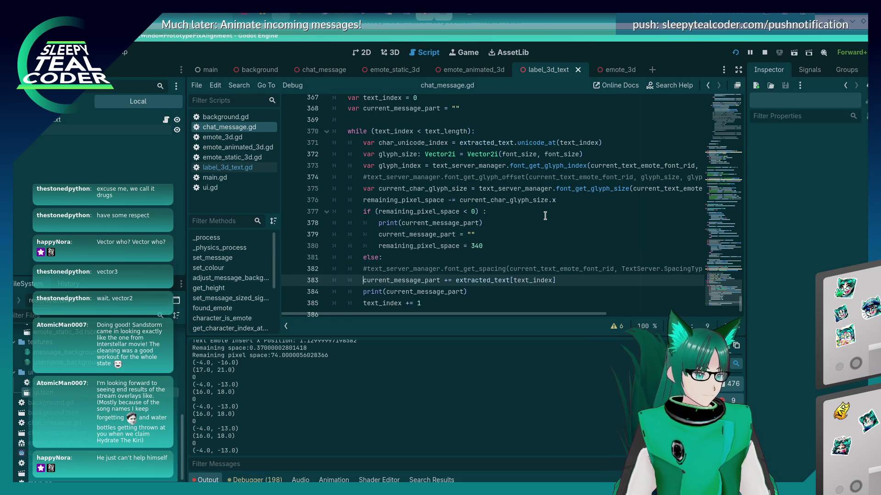
pyautogui.hotkey('shift', 'Down')
pyautogui.press('Tab')
pyautogui.press('Up')
pyautogui.press('Up')
pyautogui.press('Tab')
pyautogui.press('Down')
pyautogui.press('Down')
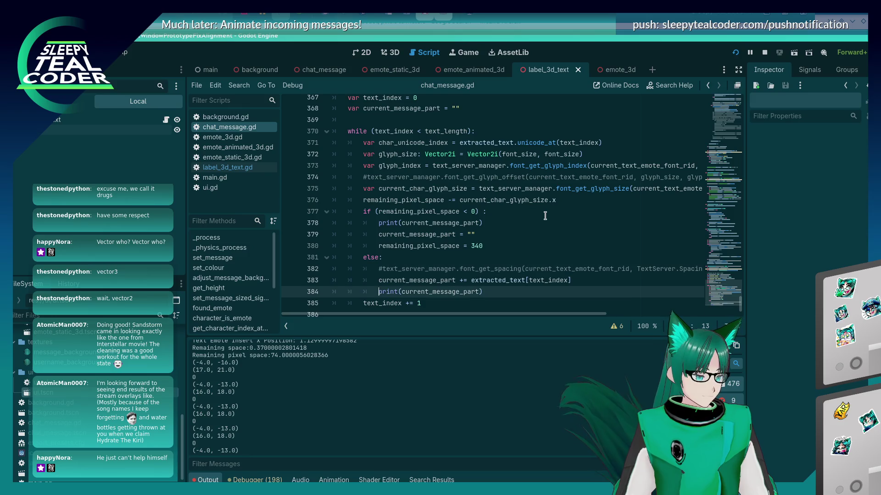
pyautogui.press('Down')
pyautogui.hotkey('ctrl', 's')
pyautogui.press('Up')
pyautogui.press('Up')
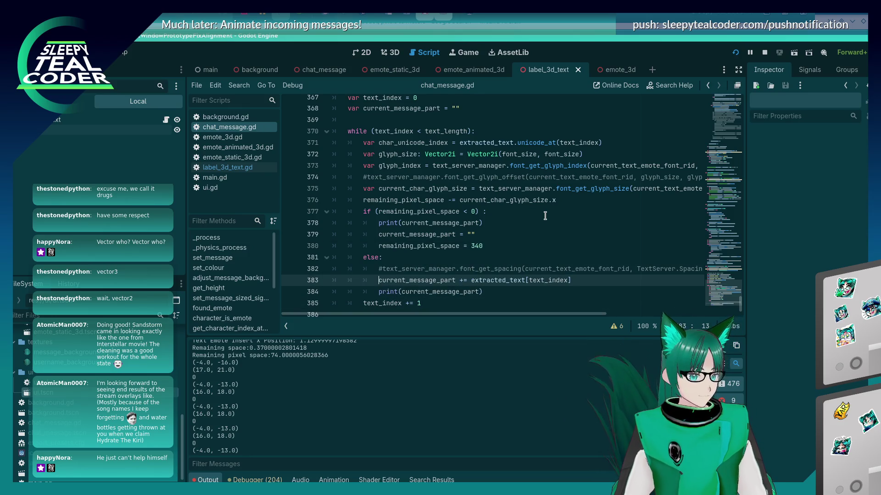
# Replace the empty string on line 379 with extracted_text[text_index], then save.
pyautogui.press('Up')
pyautogui.press('Up')
pyautogui.press('Up')
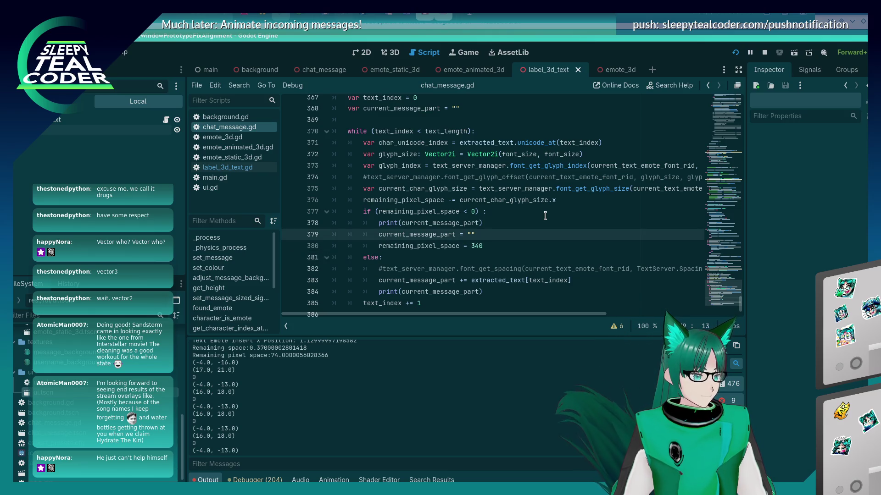
pyautogui.press('Down')
pyautogui.press('Down')
pyautogui.press('Down')
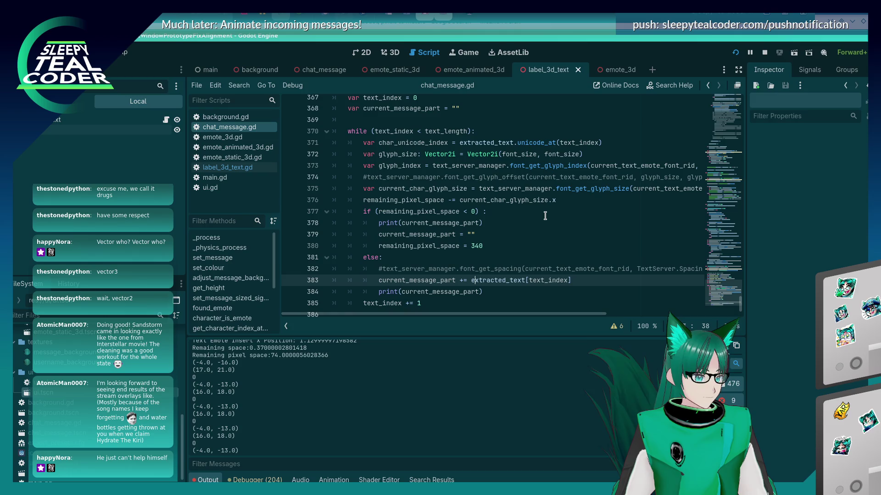
pyautogui.hotkey('shift', 'End')
pyautogui.hotkey('ctrl', 'c')
pyautogui.press('Up')
pyautogui.press('Up')
pyautogui.press('Up')
pyautogui.press('Left')
pyautogui.hotkey('shift', 'End')
pyautogui.hotkey('ctrl', 'v')
pyautogui.press('Home')
pyautogui.hotkey('ctrl', 's')
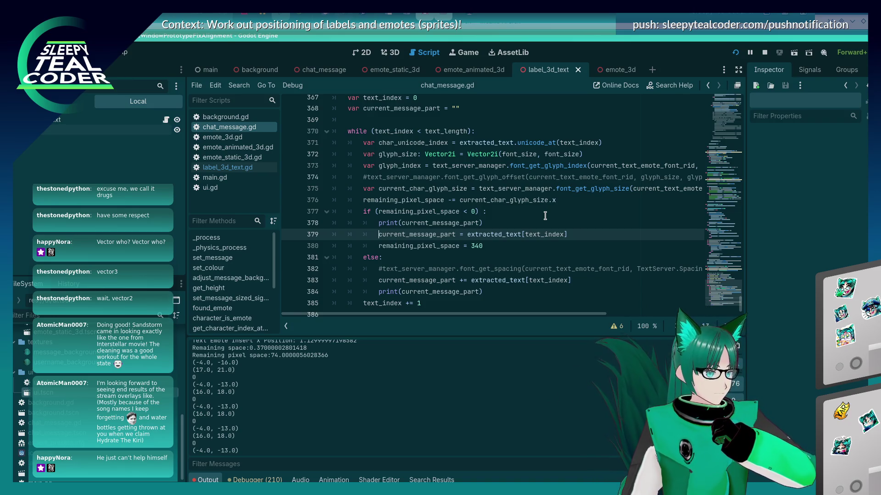
# Prefix the line 378 print with the label "Message part (out of space): ".
pyautogui.press('Up')
pyautogui.press('Right')
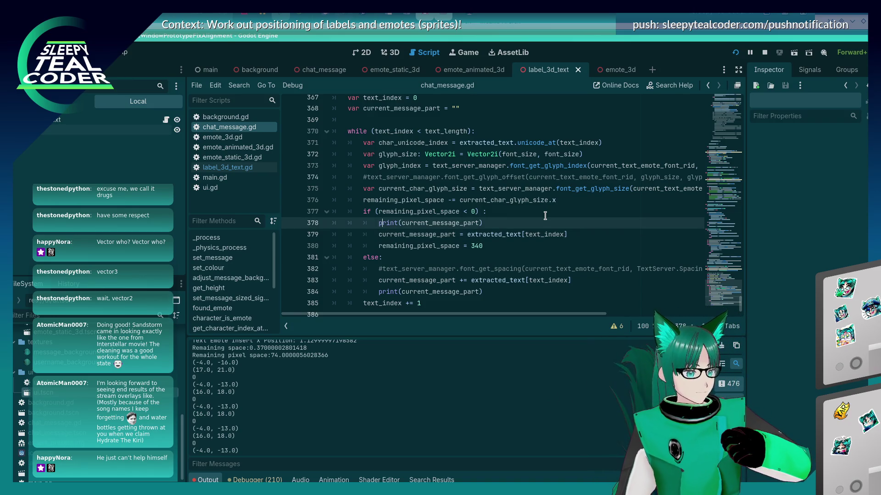
pyautogui.press('Right')
pyautogui.press('Right')
pyautogui.press('Right')
pyautogui.write('""')
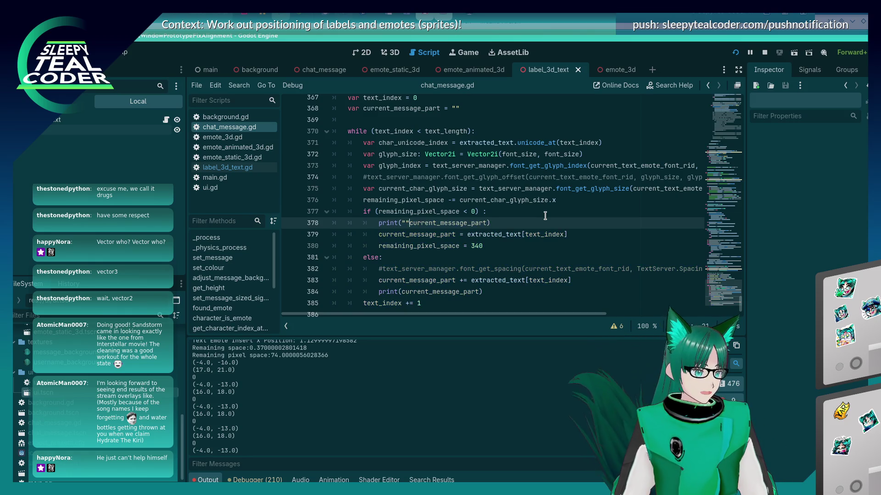
pyautogui.write('Message part be')
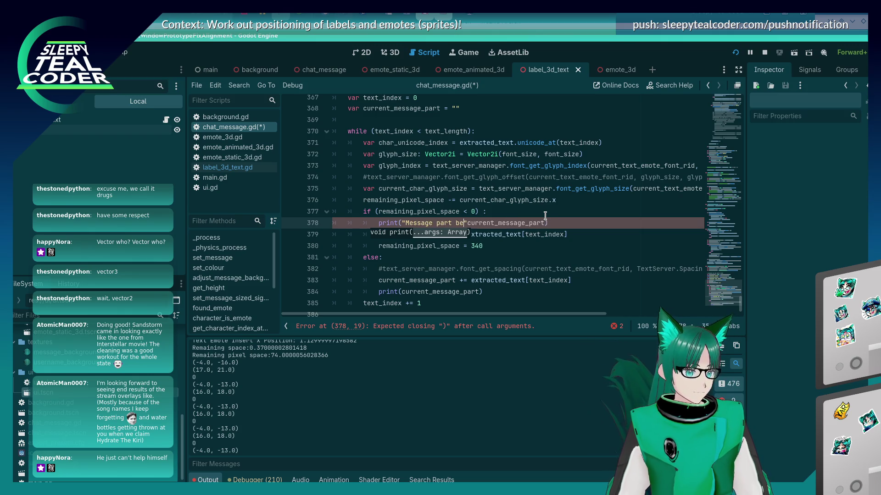
pyautogui.press('BackSpace')
pyautogui.press('BackSpace')
pyautogui.write('(out of ')
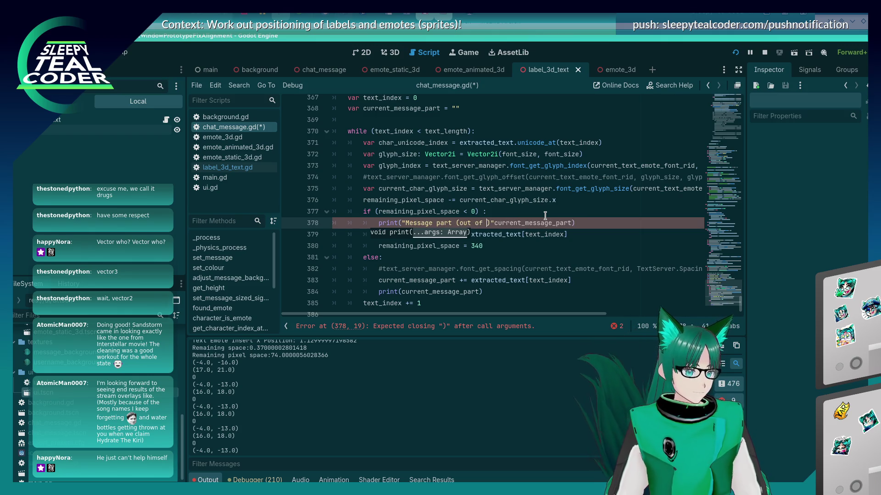
pyautogui.write('space)" +')
pyautogui.press('Left')
pyautogui.press('Left')
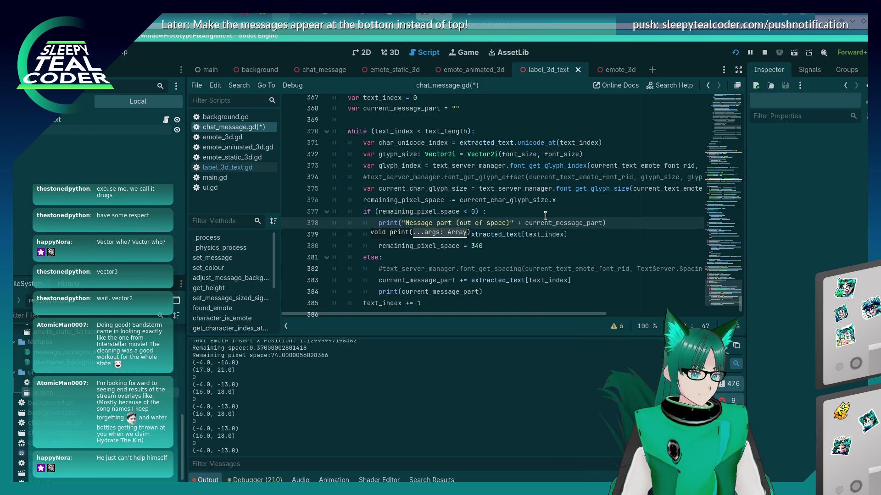
pyautogui.write(':')
pyautogui.press('Down')
pyautogui.press('Down')
pyautogui.press('Down')
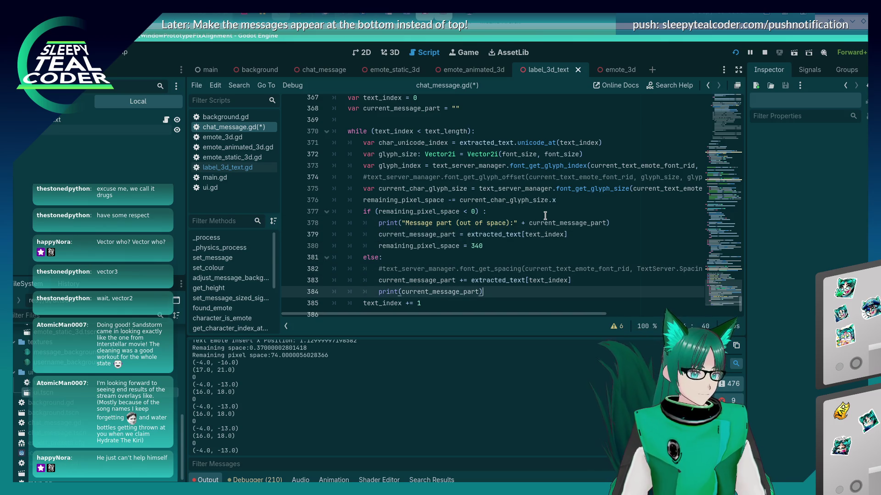
pyautogui.press('Home')
pyautogui.press('Down')
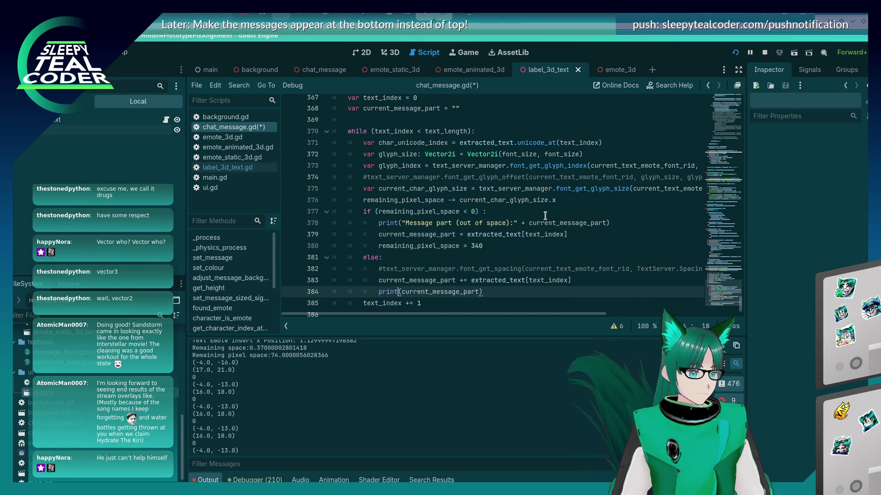
# Prefix the line 384 print with "Message part: ", space both colons, and save.
pyautogui.write('"Message part:" ')
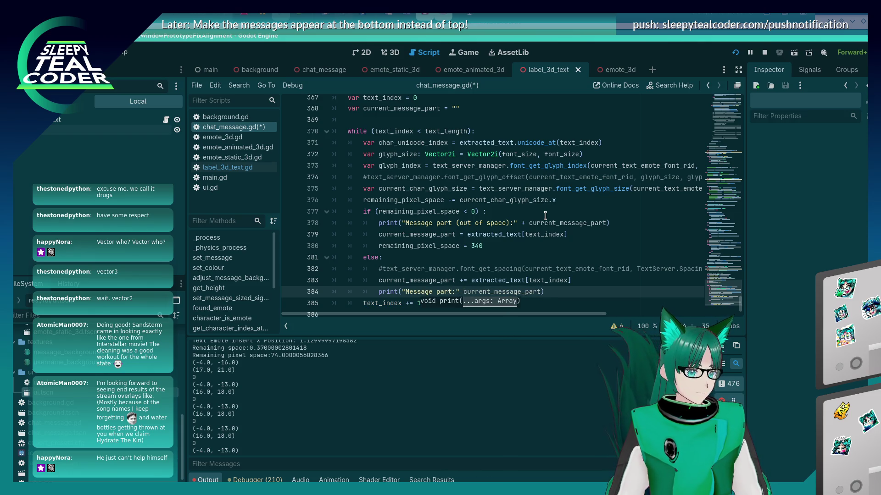
pyautogui.write('+')
pyautogui.press('Left')
pyautogui.press('Up')
pyautogui.press('Up')
pyautogui.press('Up')
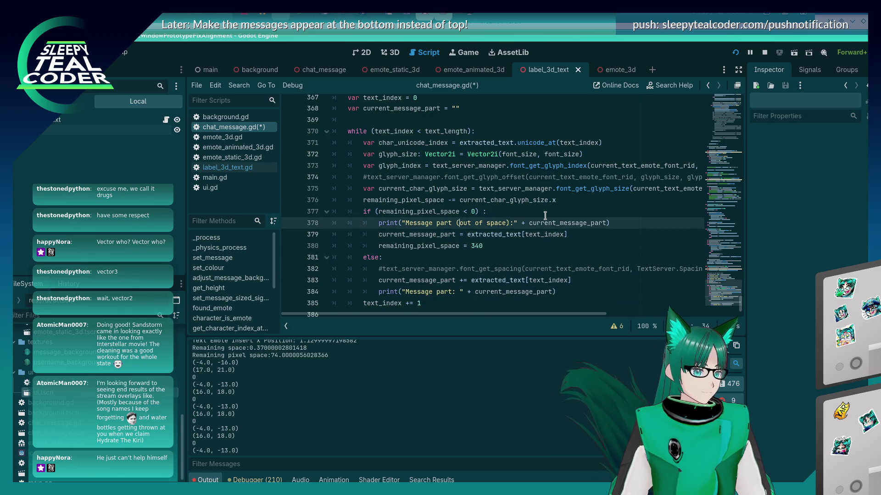
pyautogui.press('Right')
pyautogui.press('Right')
pyautogui.press('Right')
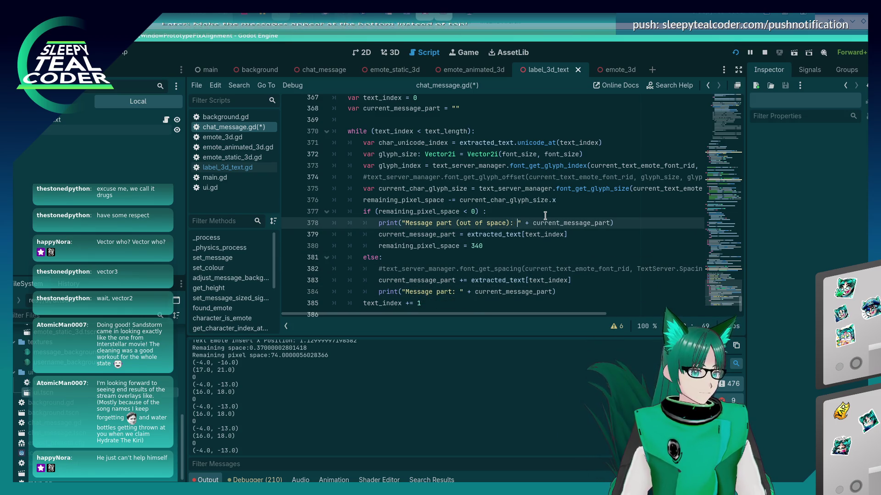
pyautogui.press('Down')
pyautogui.press('Down')
pyautogui.press('Down')
pyautogui.hotkey('ctrl', 's')
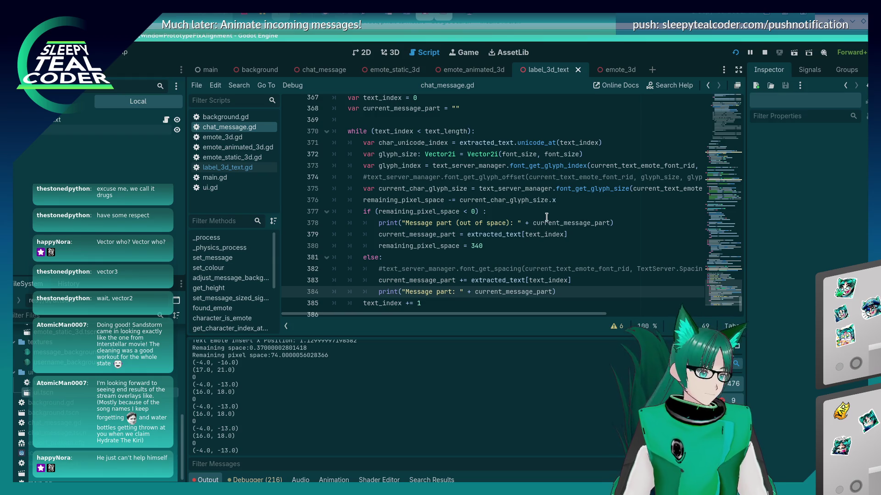
pyautogui.hotkey('alt', 'Tab')
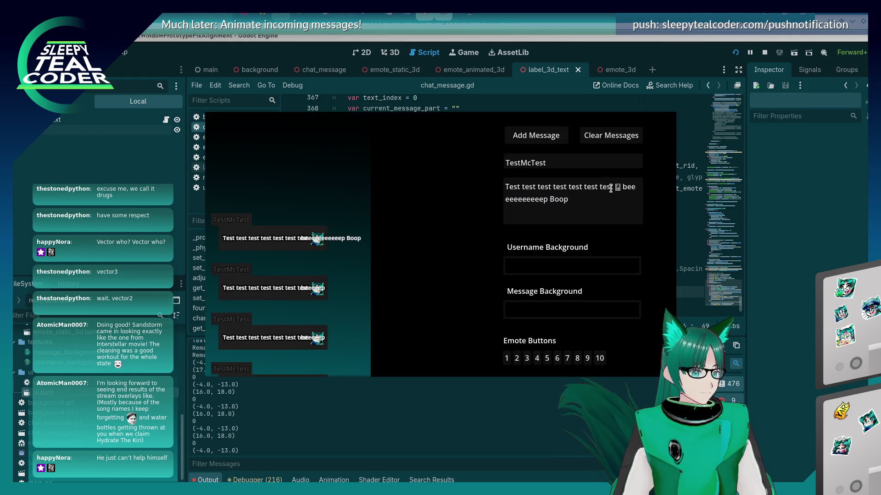
# Look over the test app's wrapped messages, then go back to line 378 of the script.
pyautogui.click(600, 135)
pyautogui.click(326, 443)
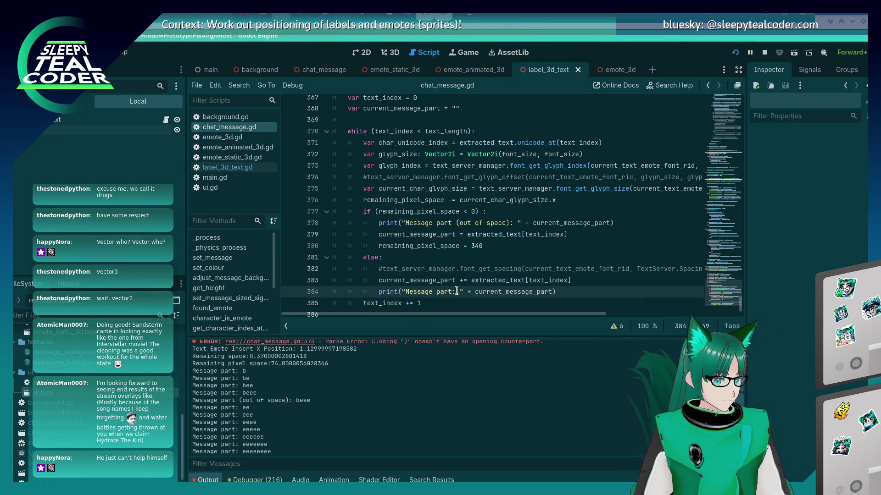
pyautogui.click(381, 227)
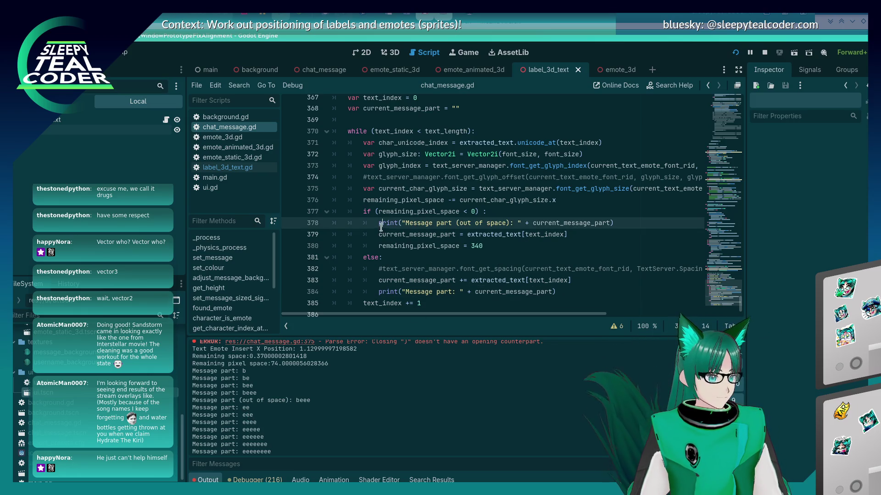
# Paste a copy of the line 378 print below the reset line, relabel it, and rerun.
pyautogui.moveTo(377, 225); pyautogui.dragTo(521, 222)
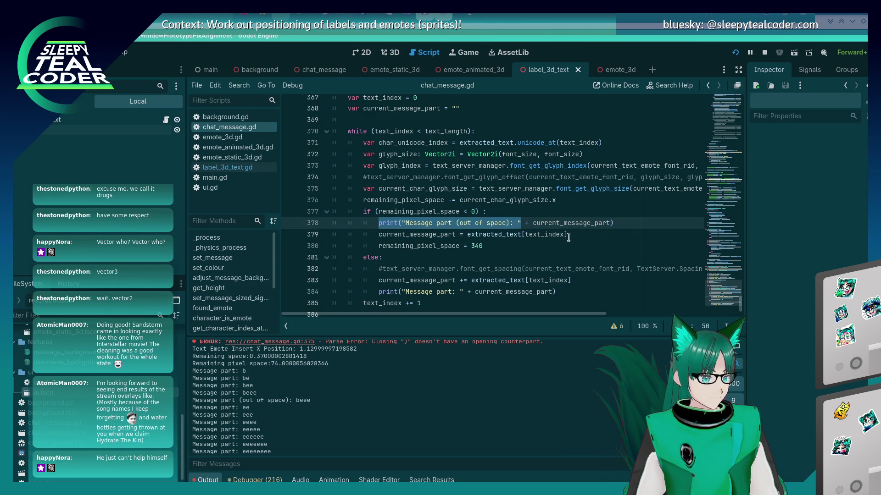
pyautogui.moveTo(612, 222); pyautogui.dragTo(379, 224)
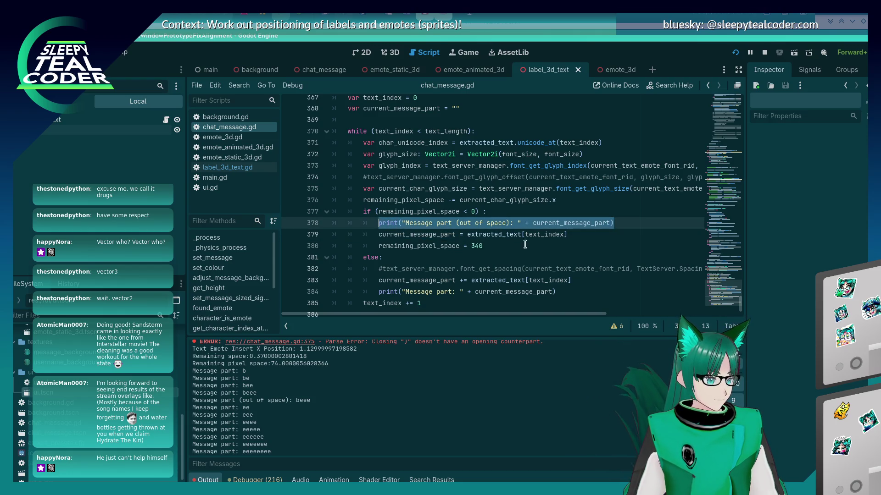
pyautogui.click(599, 237)
pyautogui.press('Return')
pyautogui.hotkey('ctrl', 'v')
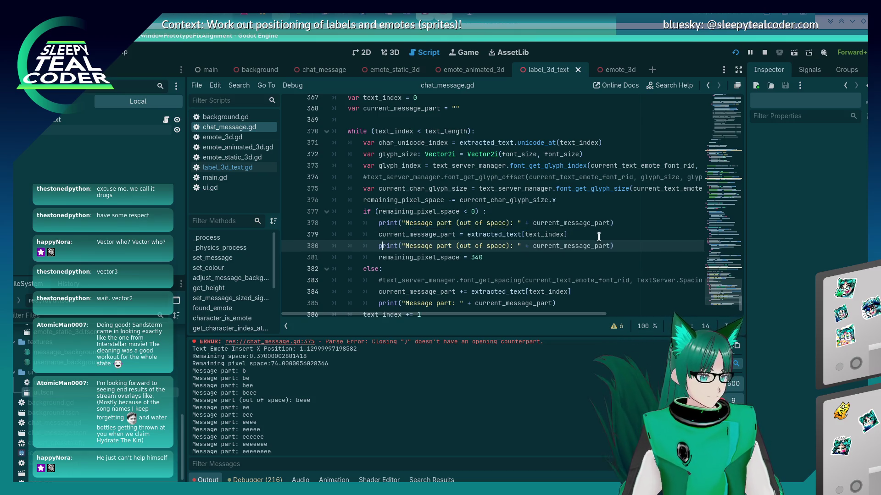
pyautogui.hotkey('ctrl', 'Right')
pyautogui.hotkey('ctrl', 'Right')
pyautogui.hotkey('ctrl', 'Right')
pyautogui.hotkey('ctrl', 'shift', 'Right')
pyautogui.hotkey('ctrl', 'shift', 'Right')
pyautogui.hotkey('ctrl', 'shift', 'Right')
pyautogui.write('o')
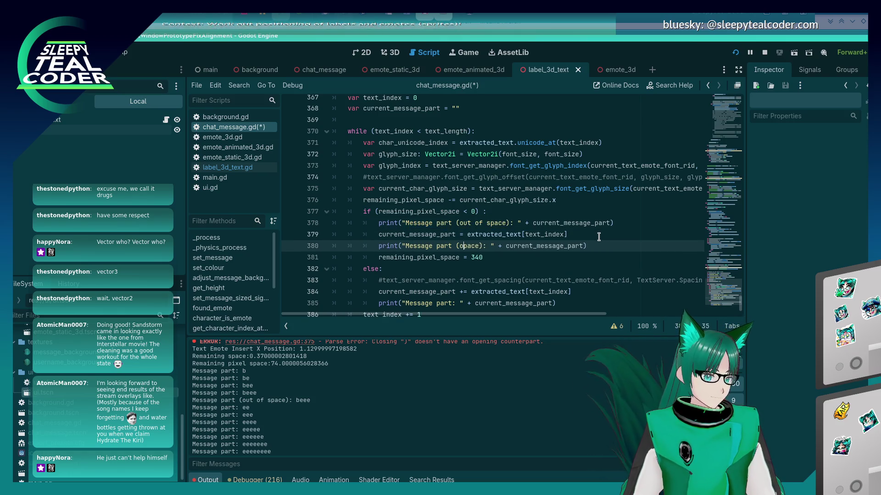
pyautogui.write('verflow')
pyautogui.press('F5')
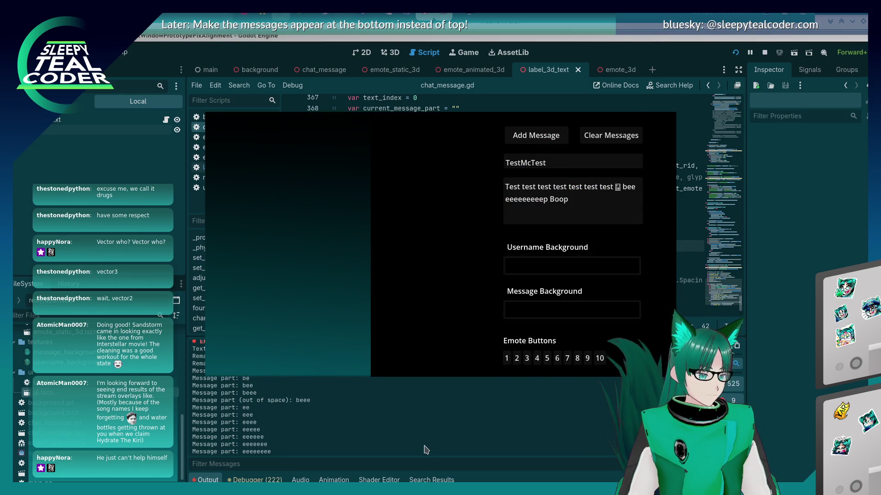
# Restart the test app and post a long 'Baa aaaa…' message, then check the output.
pyautogui.press('F8')
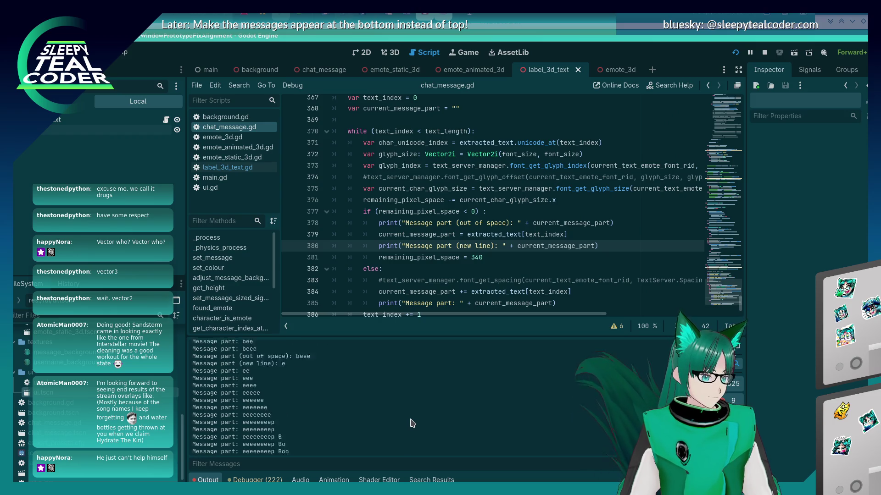
pyautogui.press('F5')
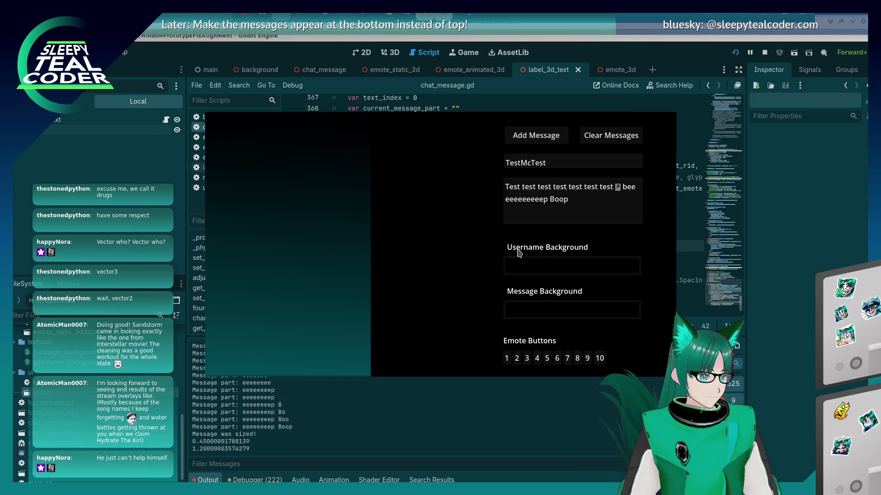
pyautogui.moveTo(574, 202)
pyautogui.mouseDown()
pyautogui.moveTo(549, 198)
pyautogui.moveTo(625, 186)
pyautogui.mouseUp()
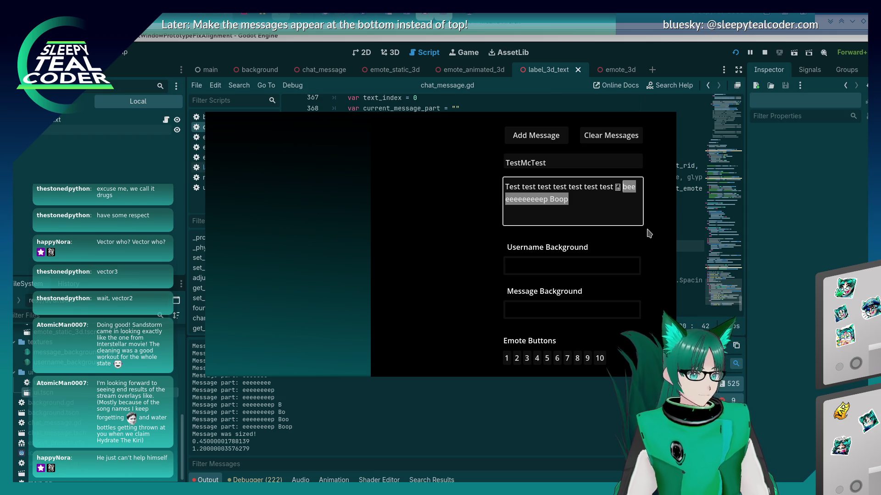
pyautogui.write('Baa aaaaaaaaaaaaaaaaaaaaaaaaaaaaaaaaaaaaaaaaaaaaaaaaaaaaaaaaaaaaaaaa')
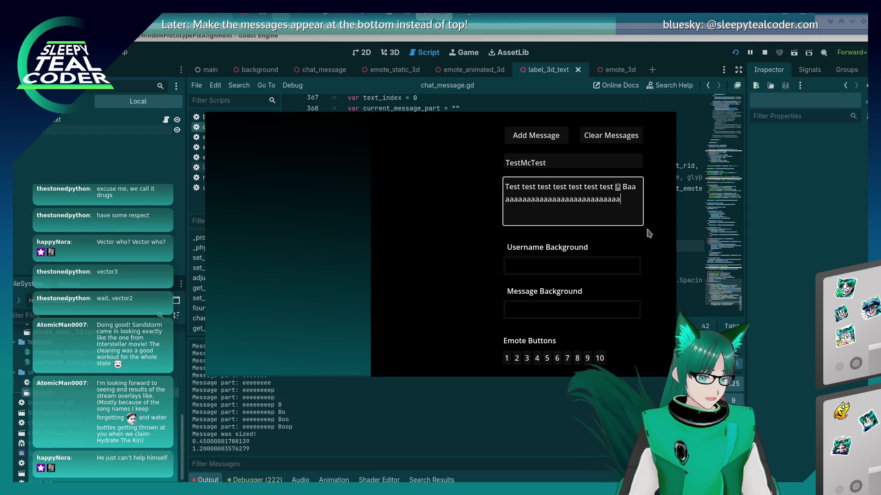
pyautogui.write('aaaaaaaaaaaaaaaaaaaaaaaa')
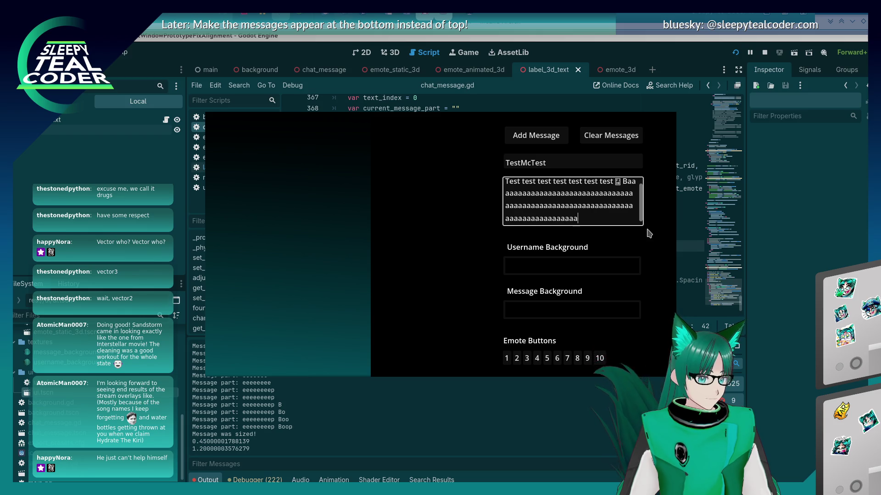
pyautogui.click(518, 136)
pyautogui.click(365, 413)
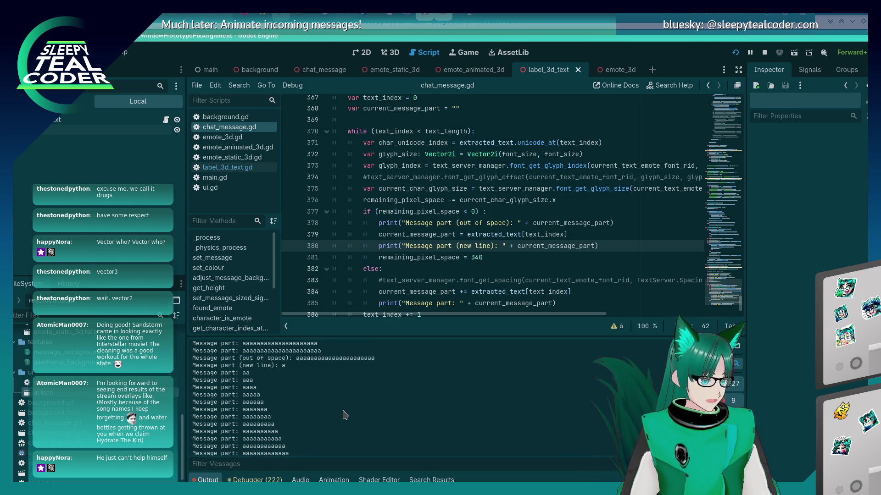
# Replace the message text with 'B', post it, and return to the script editor.
pyautogui.hotkey('alt', 'Tab')
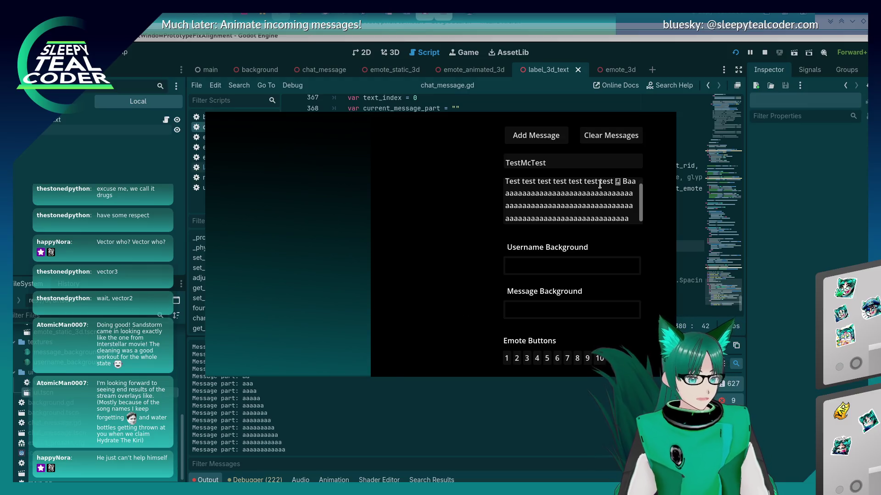
pyautogui.click(625, 180)
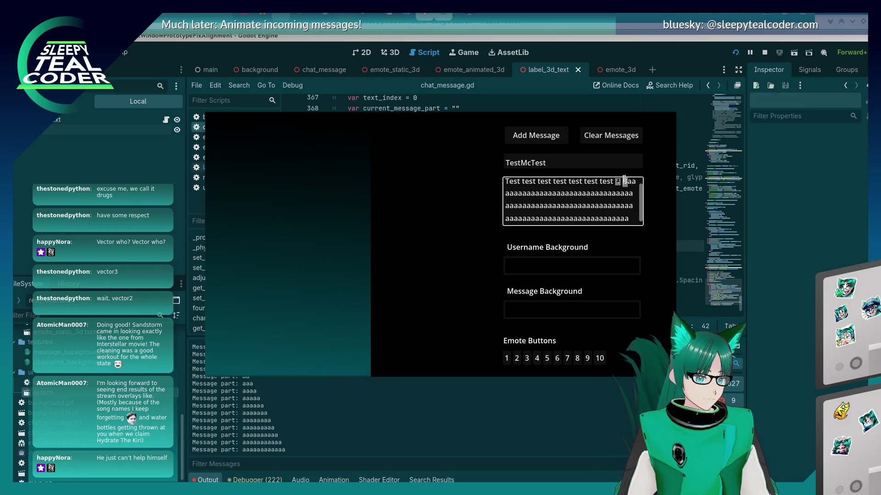
pyautogui.moveTo(623, 179); pyautogui.dragTo(490, 171)
pyautogui.write('Baaaaaaaaaaaaaaaaaaaaaaaaaaaa')
pyautogui.click(508, 136)
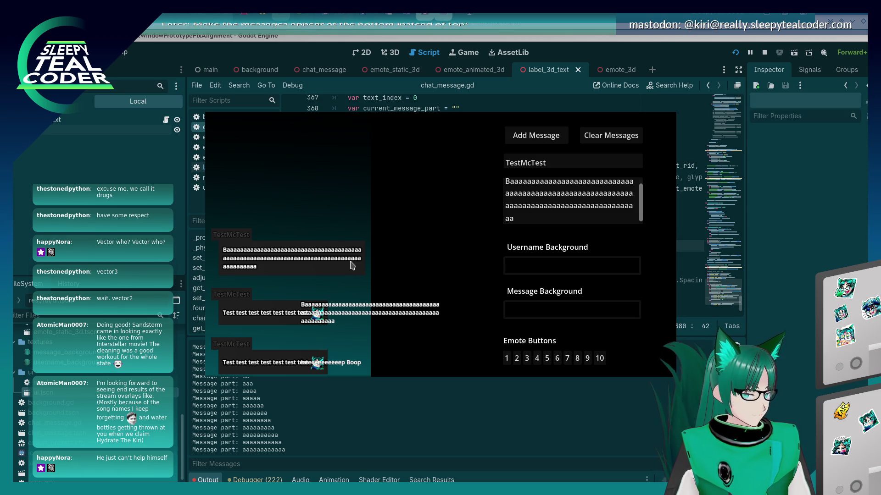
pyautogui.click(315, 398)
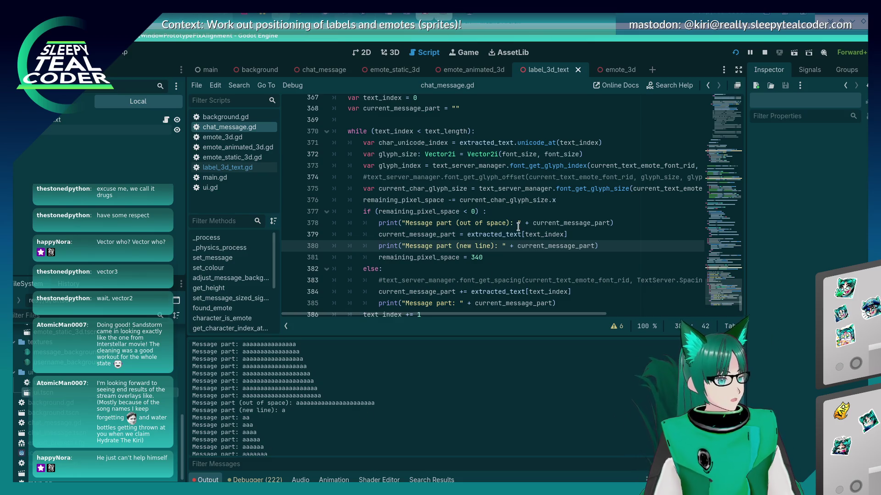
# Change line 376 to subtract current_char_glyph_size.x / 2 from the remaining pixel space.
pyautogui.hscroll(5, 512, 320)
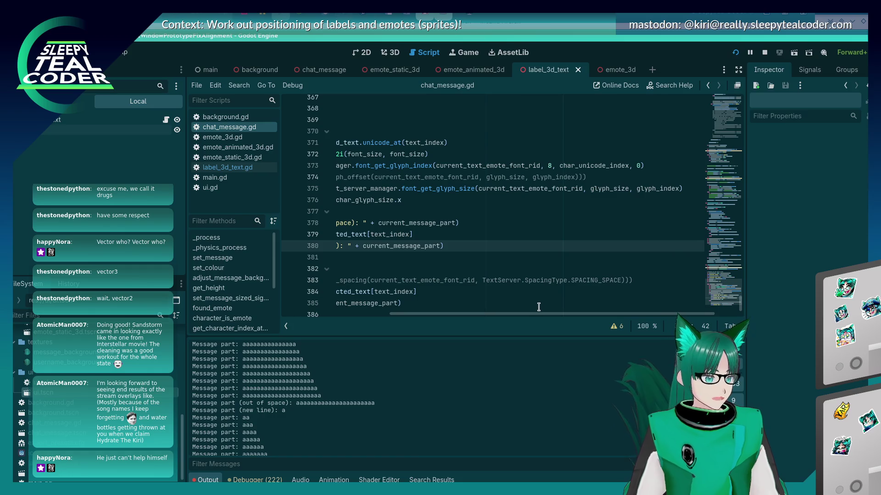
pyautogui.hscroll(-5, 539, 304)
pyautogui.click(541, 192)
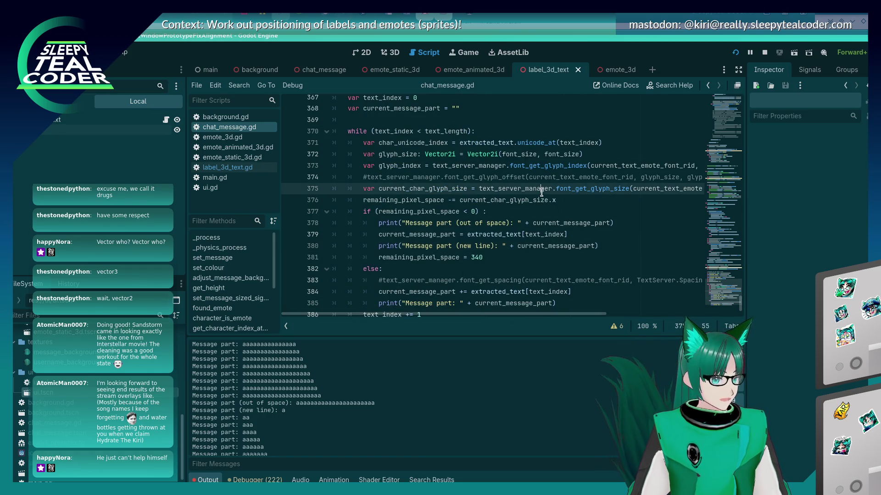
pyautogui.click(563, 202)
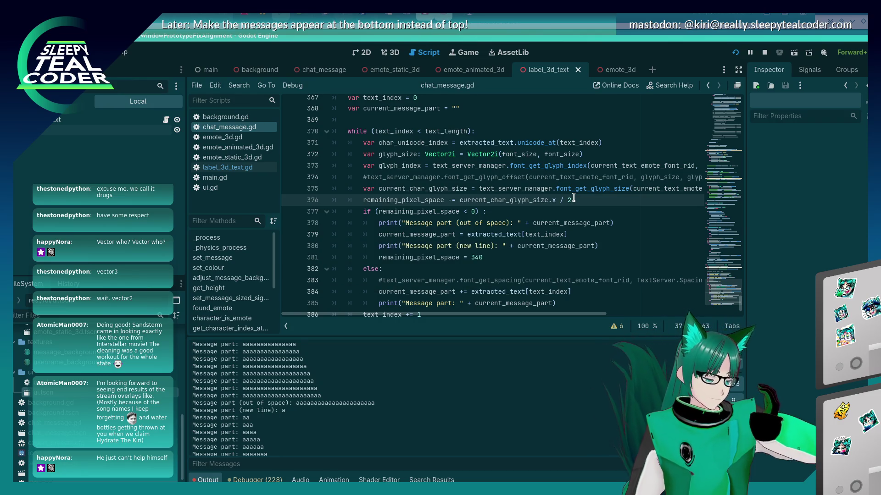
pyautogui.hotkey('alt', 'Tab')
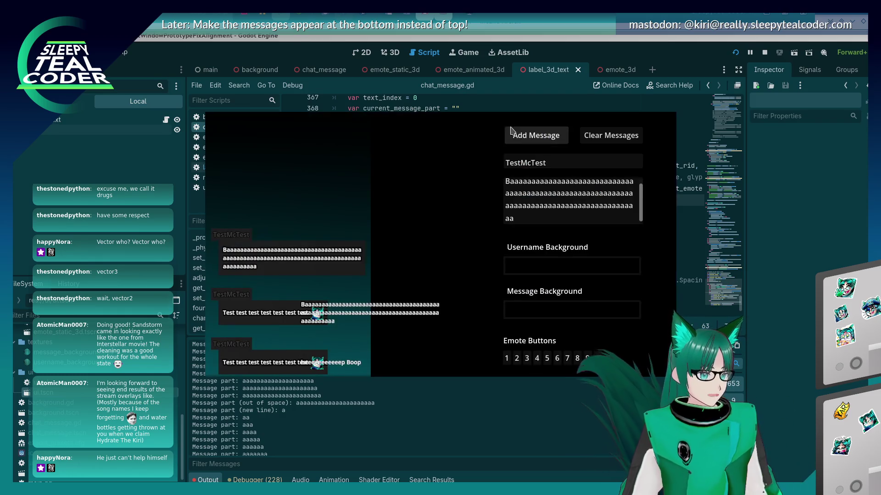
# Undo the message field back to the mixed test text, clear the chat, and repost it.
pyautogui.click(421, 397)
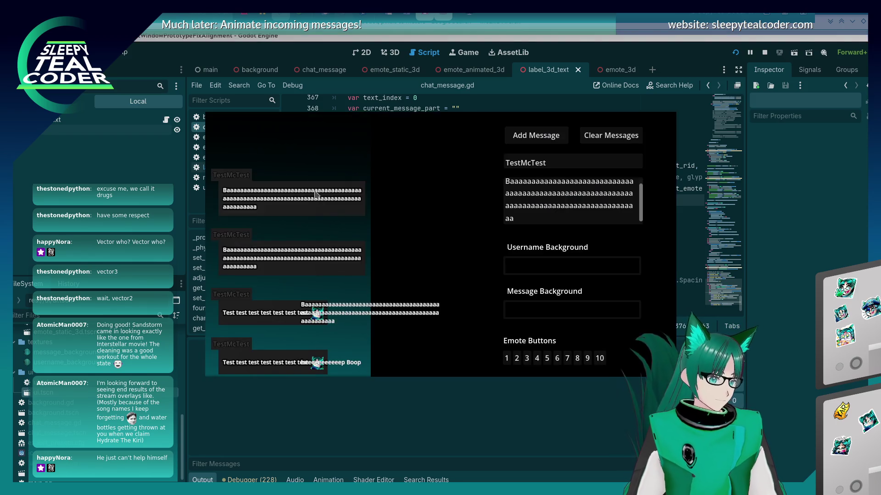
pyautogui.click(523, 138)
pyautogui.click(549, 216)
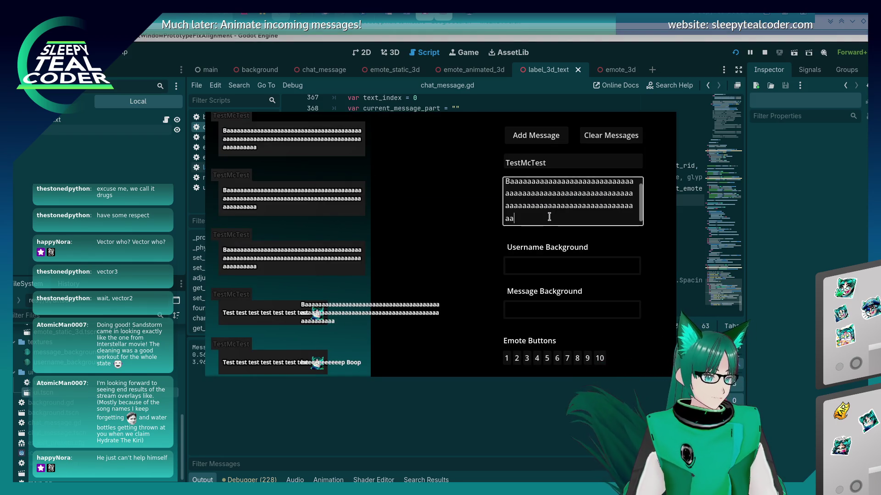
pyautogui.hotkey('ctrl', 'z')
pyautogui.click(594, 143)
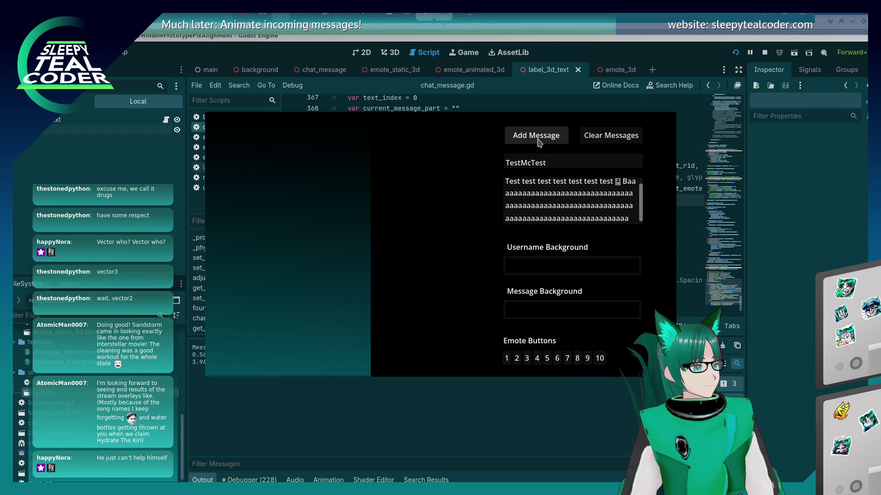
pyautogui.click(537, 137)
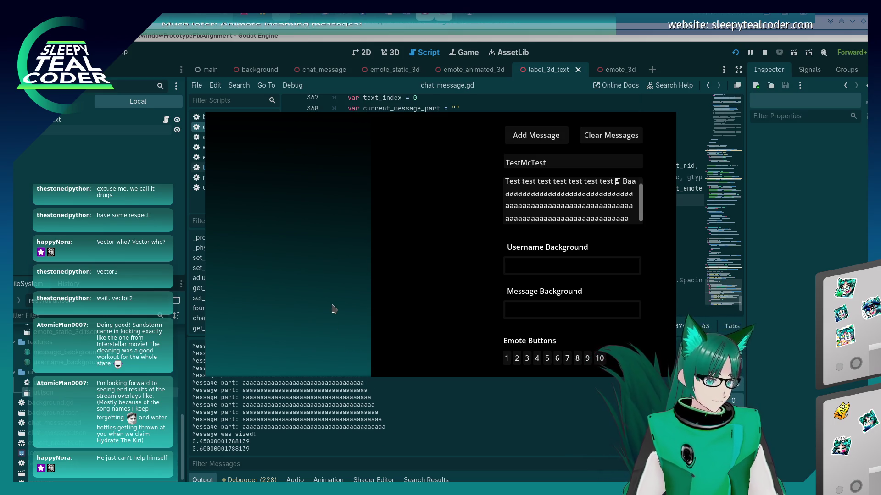
pyautogui.click(378, 421)
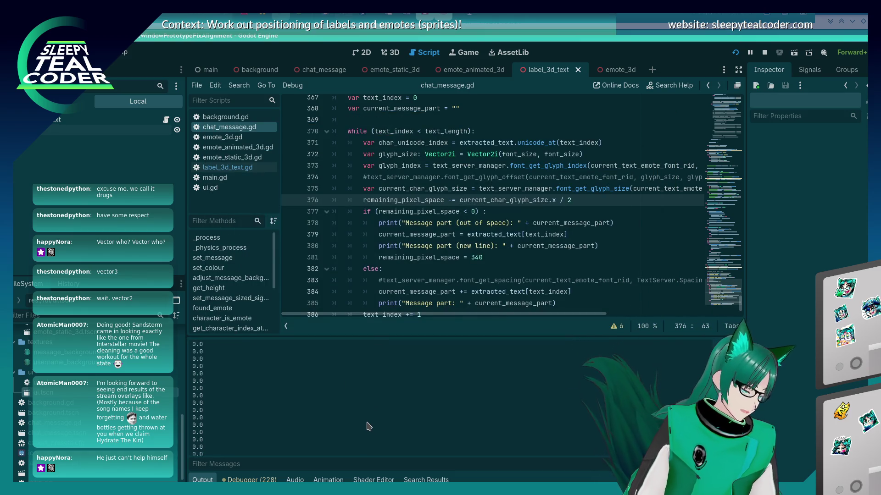
pyautogui.scroll(2, 367, 415)
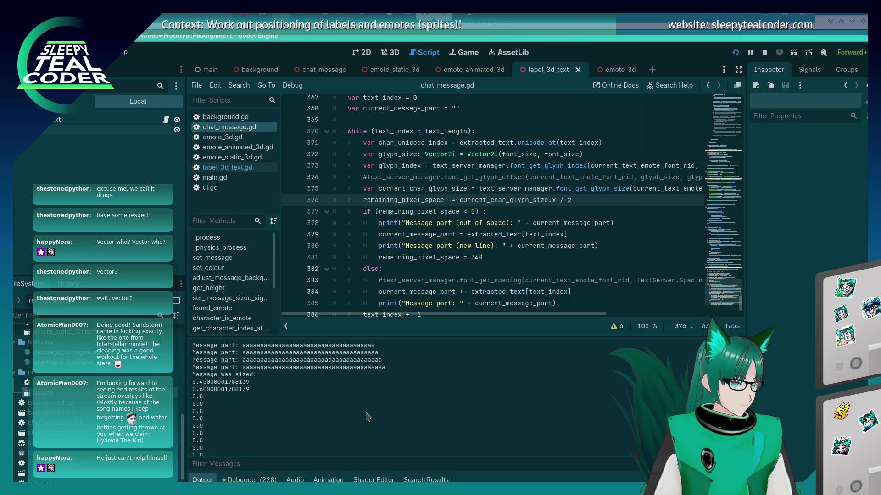
pyautogui.scroll(-1, 418, 223)
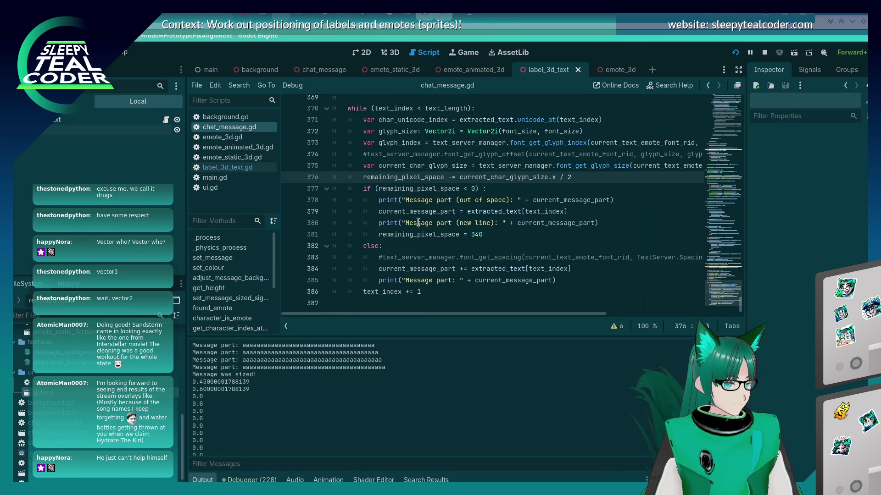
pyautogui.scroll(2, 359, 404)
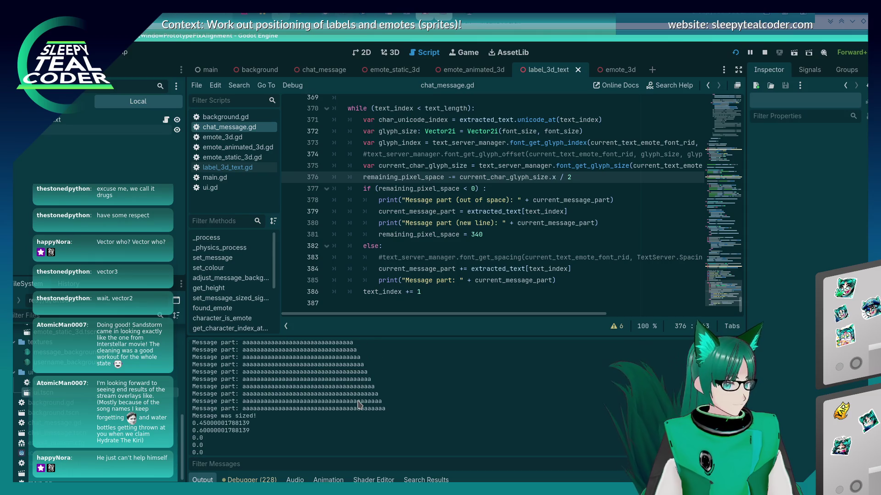
pyautogui.scroll(10, 359, 405)
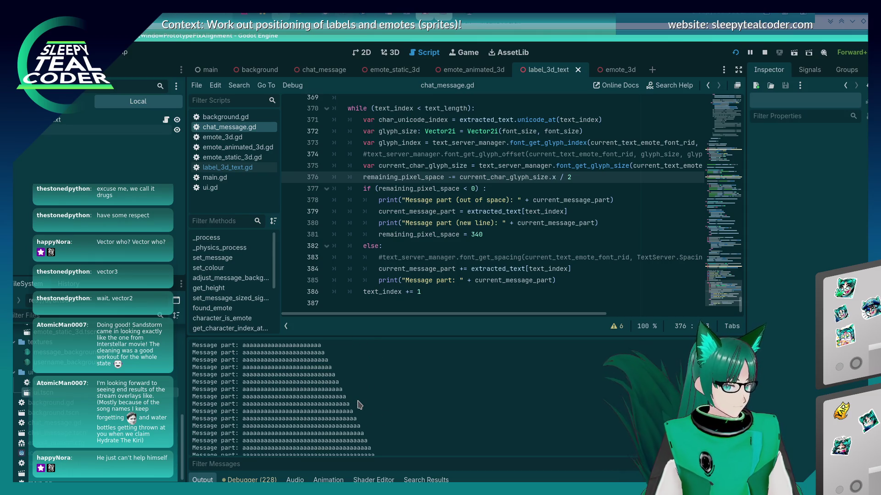
pyautogui.scroll(2, 359, 404)
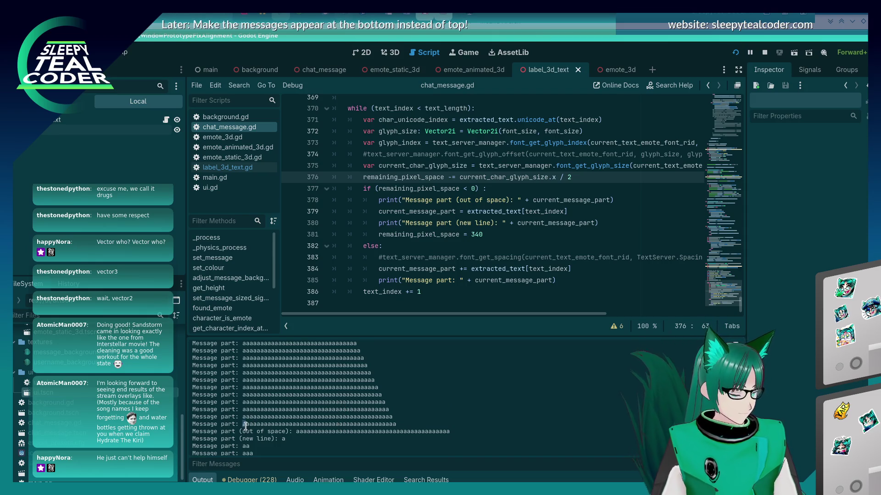
pyautogui.moveTo(248, 425); pyautogui.dragTo(313, 425)
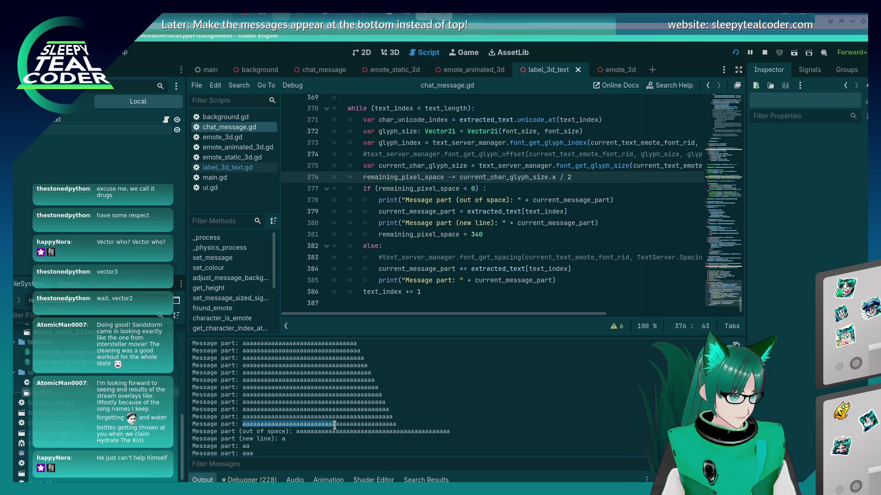
pyautogui.moveTo(341, 424); pyautogui.dragTo(361, 426)
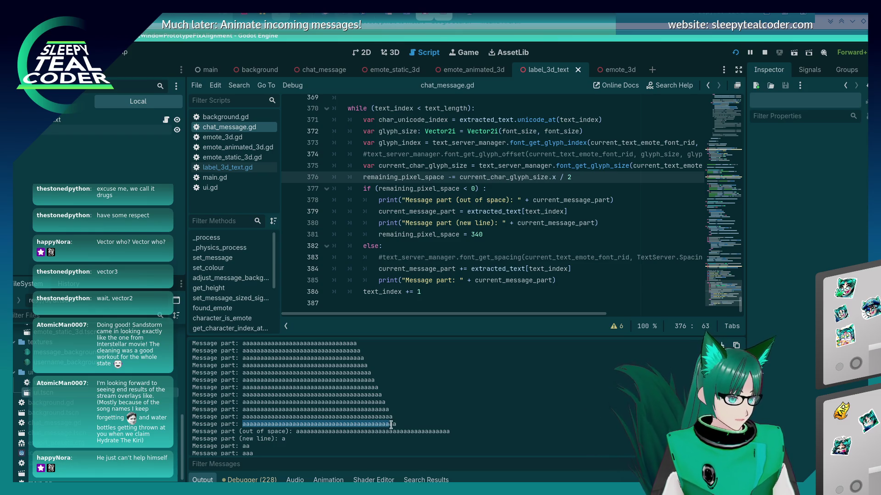
pyautogui.moveTo(396, 425); pyautogui.dragTo(397, 425)
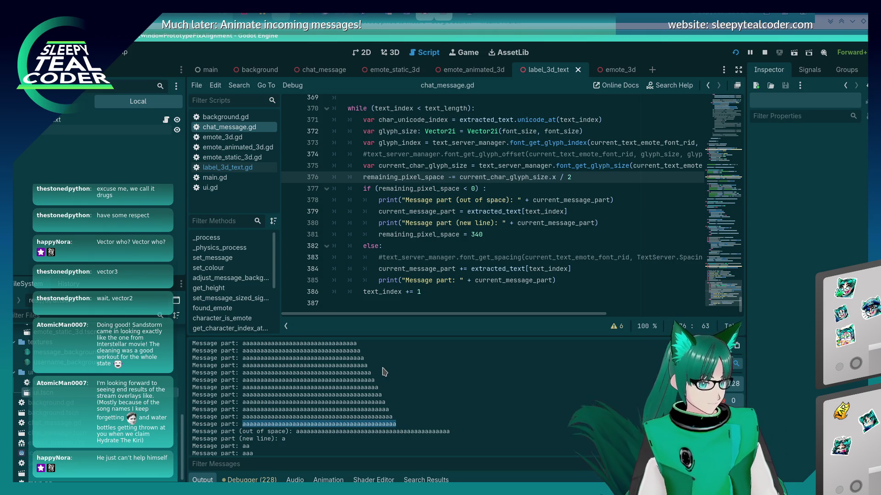
pyautogui.hotkey('alt', 'Tab')
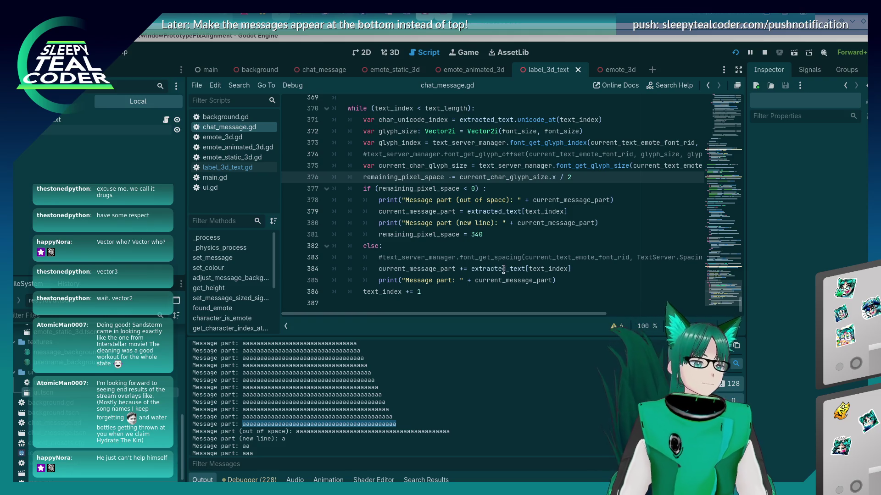
pyautogui.click(486, 223)
pyautogui.scroll(2, 481, 228)
pyautogui.scroll(-2, 482, 228)
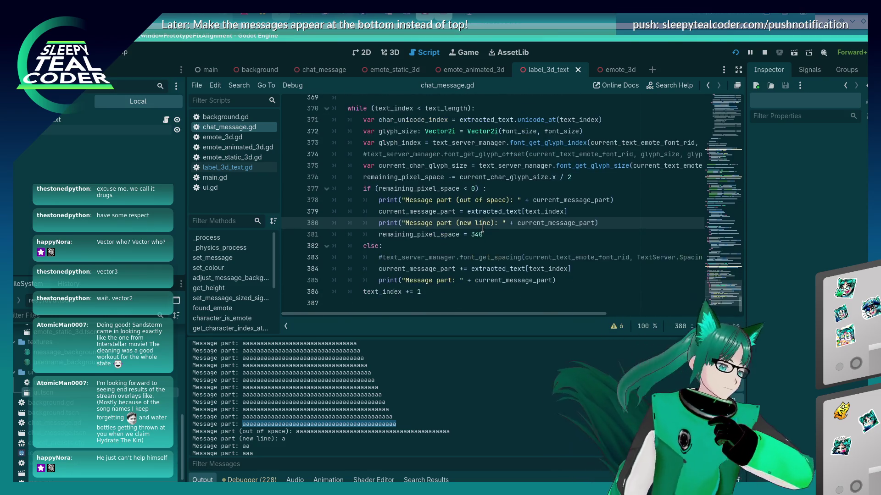
pyautogui.scroll(1, 484, 225)
pyautogui.scroll(-1, 485, 223)
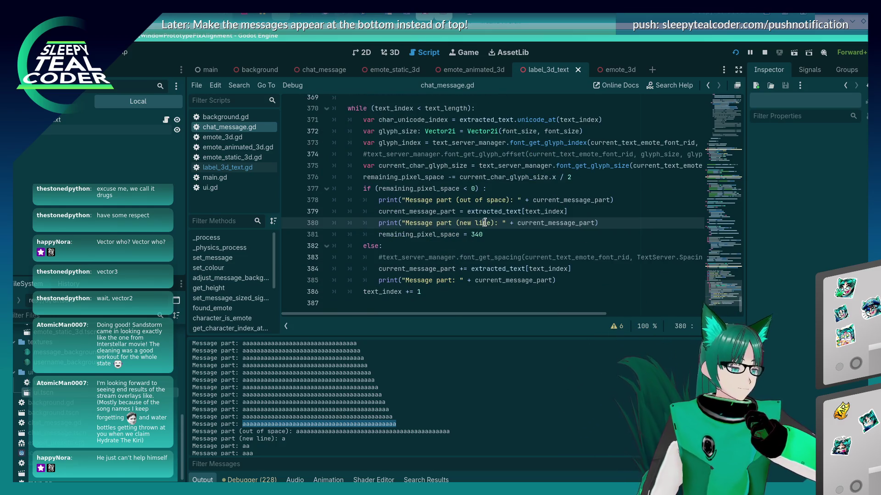
pyautogui.click(469, 234)
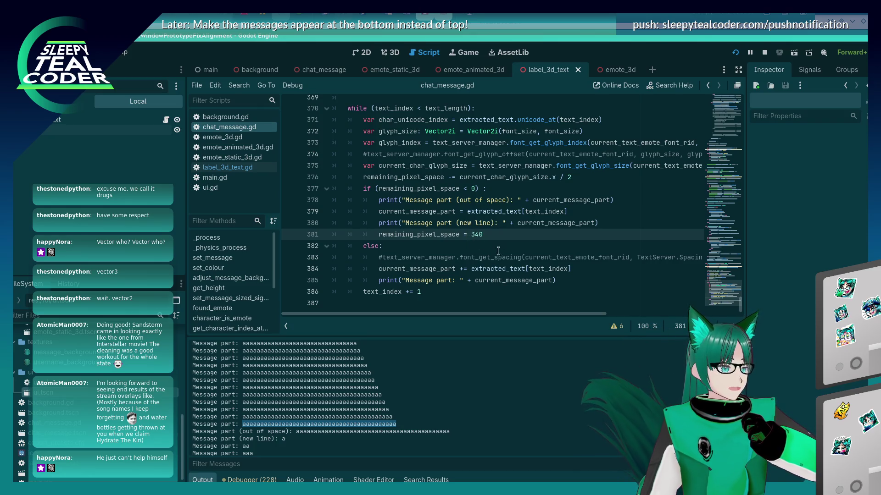
# Subtract (current_char_glyph_size.x / 2) in the line 381 reset, save, and run.
pyautogui.click(499, 234)
pyautogui.write('-')
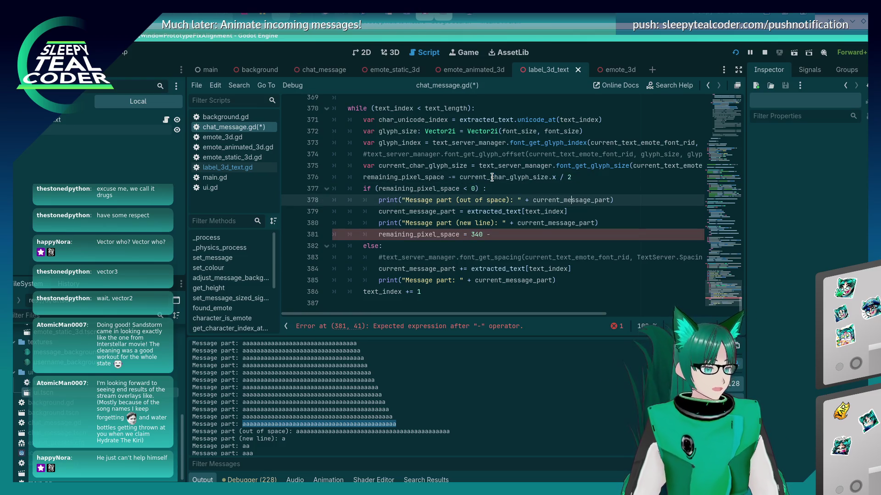
pyautogui.write(' (current_char_glyph_size.x / 2')
pyautogui.hotkey('ctrl', 's')
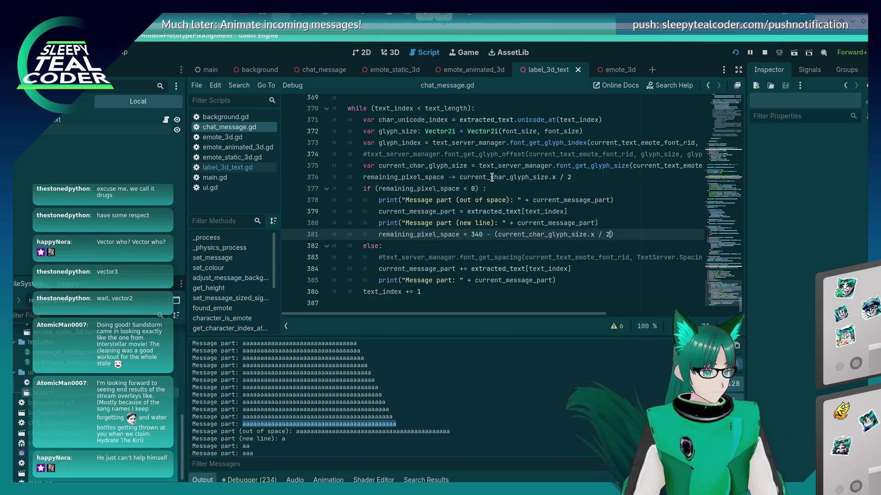
pyautogui.press('F5')
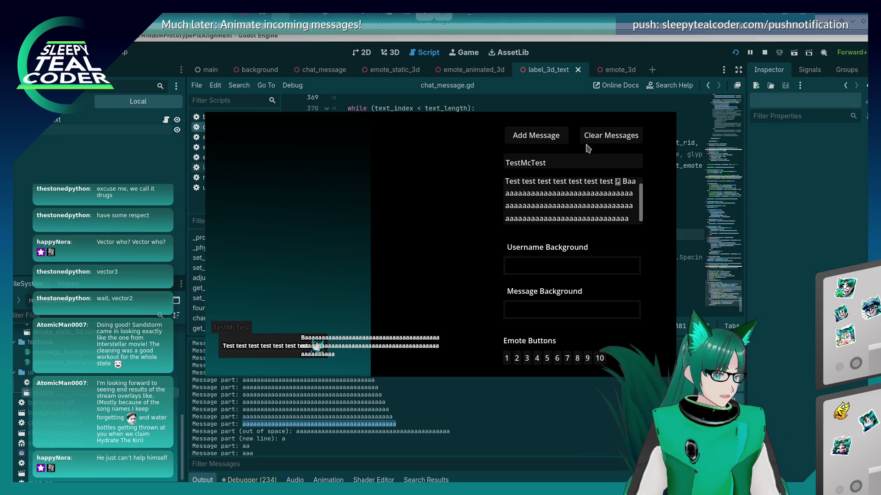
# Inspect the output log and select the run of a's in a printed line.
pyautogui.click(443, 438)
pyautogui.scroll(3, 324, 377)
pyautogui.scroll(-1, 325, 377)
pyautogui.scroll(-2, 324, 377)
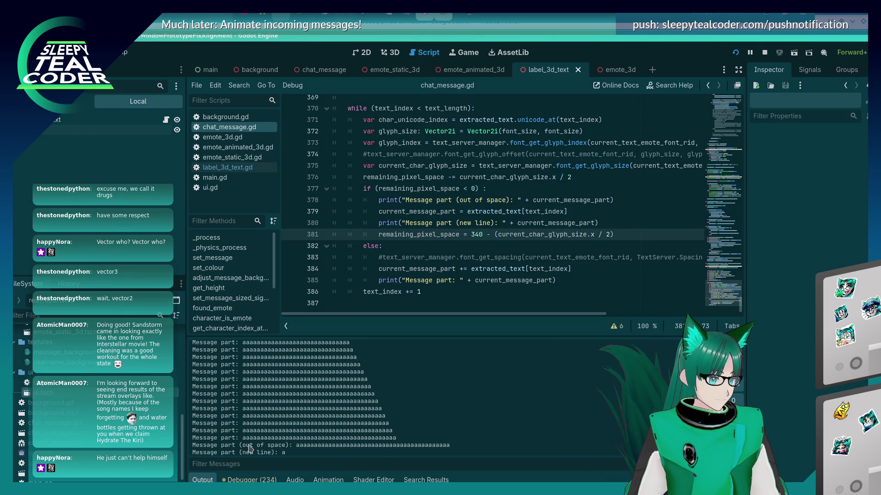
pyautogui.moveTo(243, 438); pyautogui.dragTo(193, 438)
pyautogui.doubleClick(385, 438)
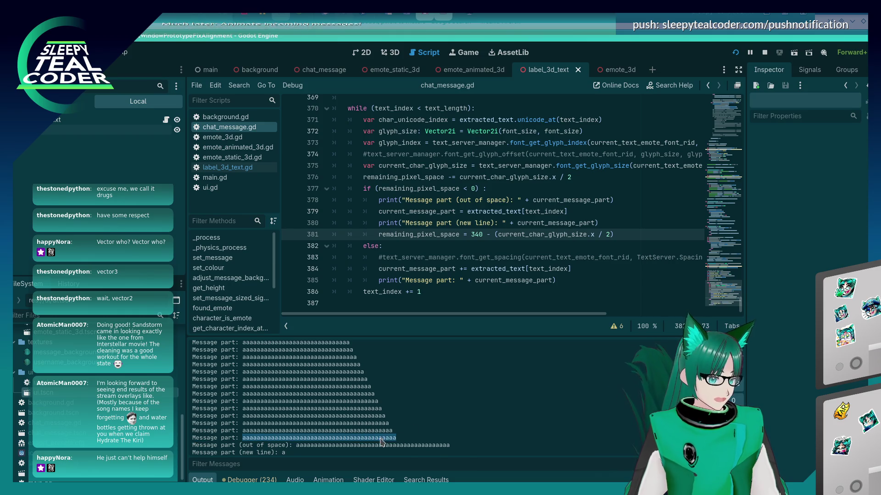
pyautogui.rightClick(387, 439)
pyautogui.click(404, 446)
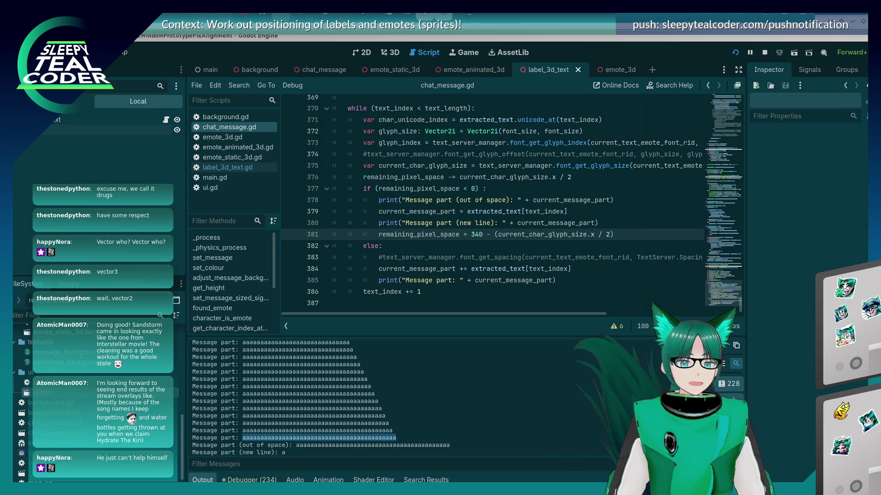
# Rerun the app and copy the longest printed message line from the output.
pyautogui.press('F5')
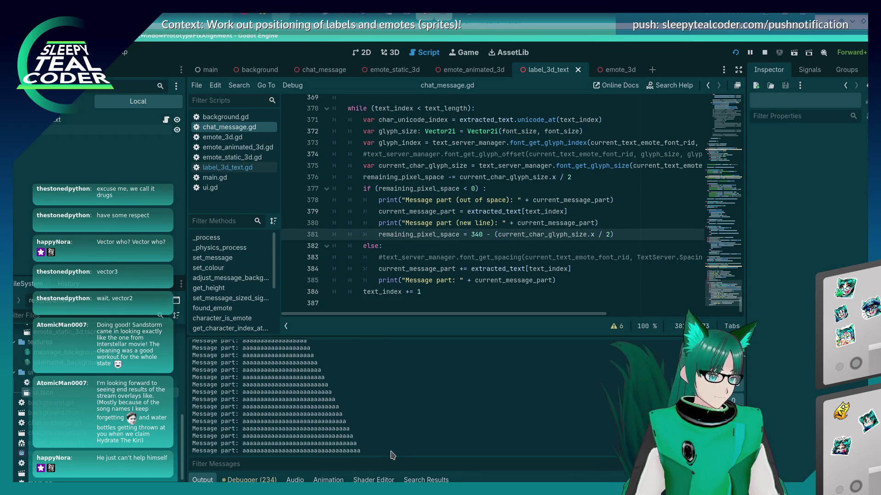
pyautogui.moveTo(392, 394); pyautogui.dragTo(242, 394)
pyautogui.rightClick(246, 392)
pyautogui.click(261, 400)
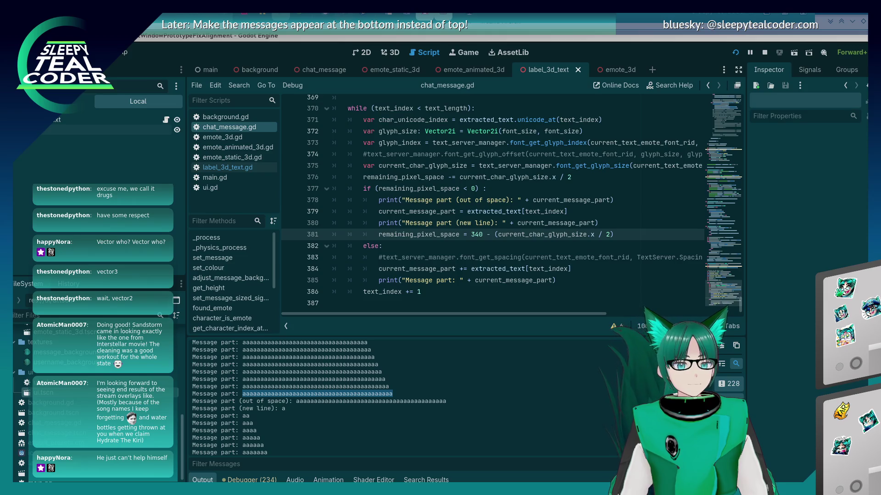
pyautogui.click(532, 396)
pyautogui.hotkey('alt', 'Tab')
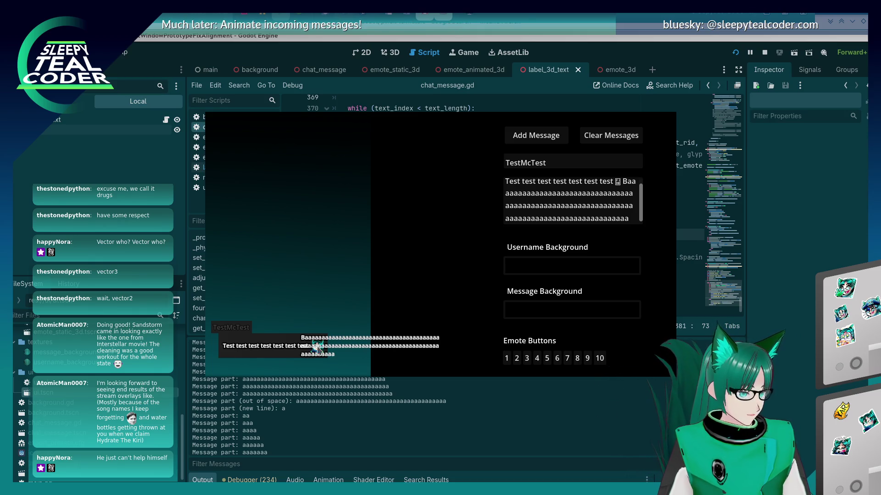
# Delete the 'Test test' words and post the a's-only message to the chat.
pyautogui.moveTo(620, 184); pyautogui.dragTo(421, 177)
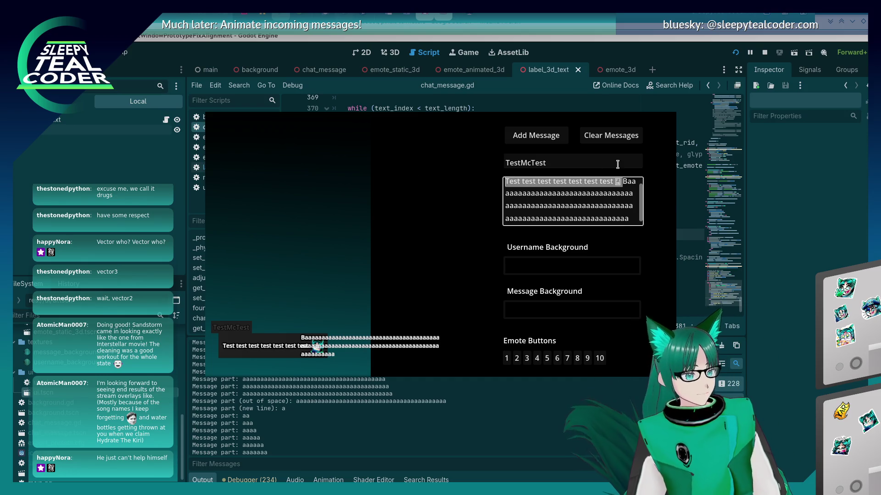
pyautogui.press('BackSpace')
pyautogui.click(536, 136)
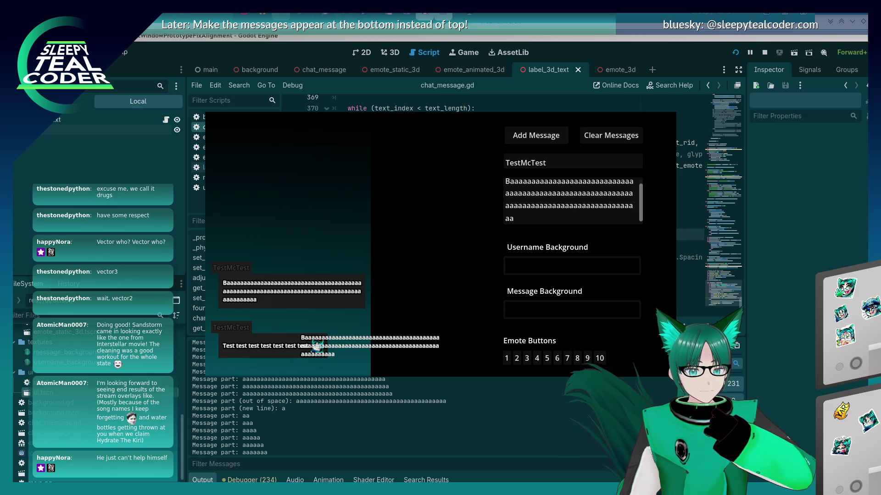
pyautogui.click(577, 53)
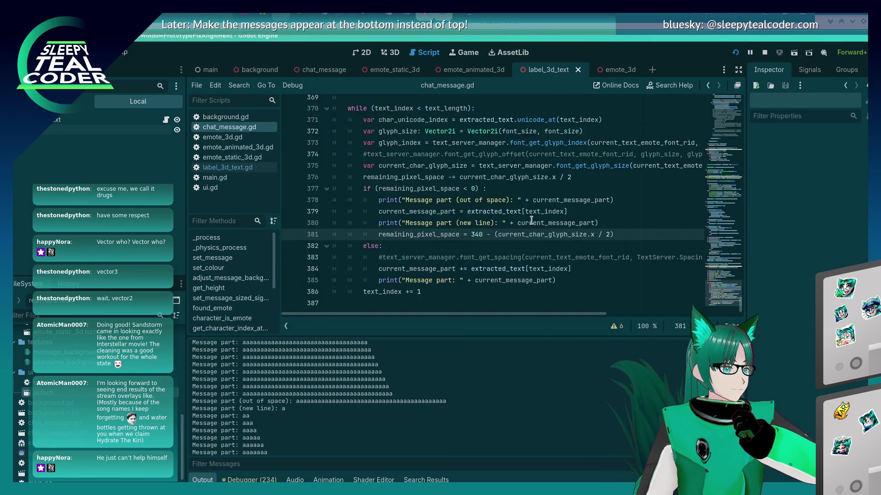
# Append ' - 1' to the glyph-width terms on lines 376 and 381.
pyautogui.click(532, 222)
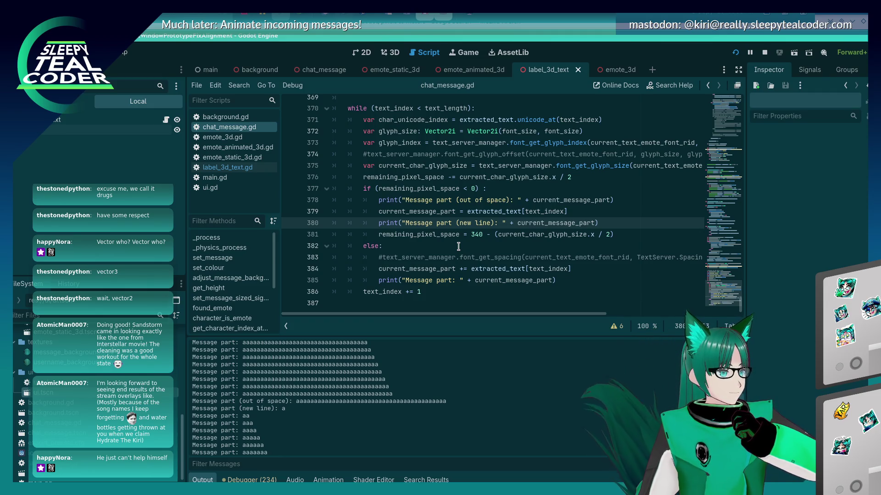
pyautogui.click(607, 177)
pyautogui.write('- 1')
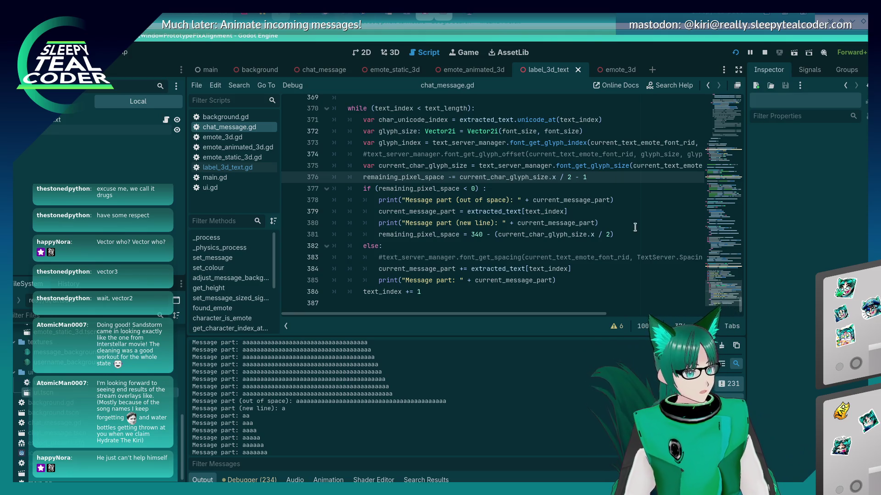
pyautogui.click(632, 235)
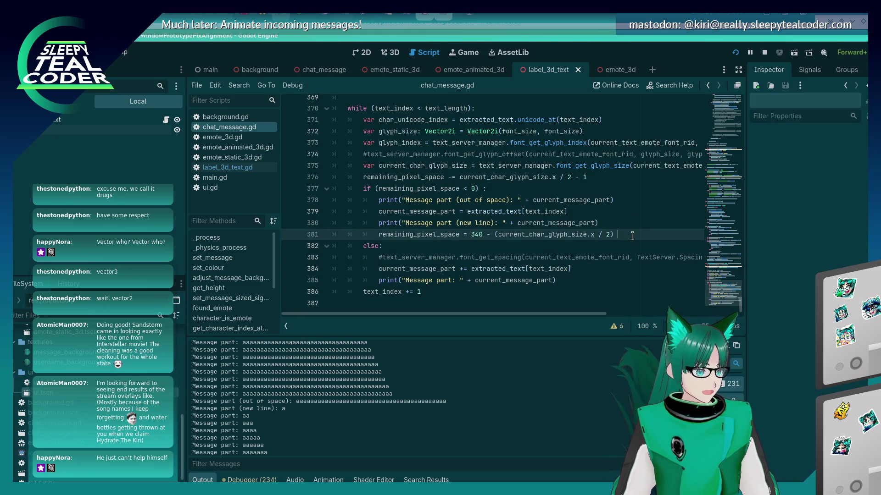
pyautogui.write('- 1')
# Paste the test words back into the message, clear the chat, and repost it.
pyautogui.hotkey('alt', 'Tab')
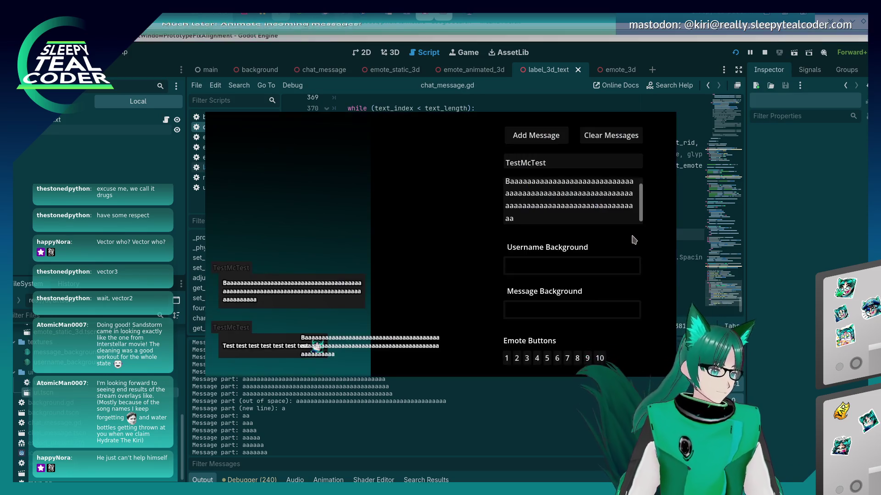
pyautogui.click(544, 138)
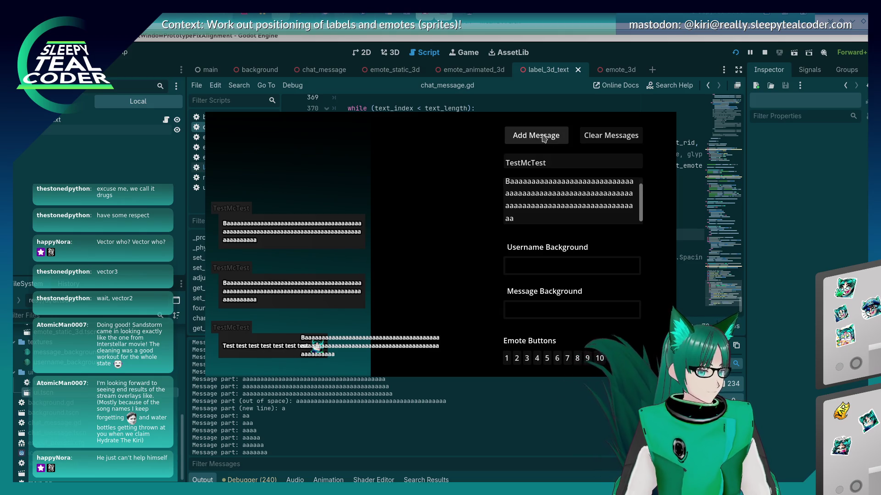
pyautogui.click(541, 191)
pyautogui.hotkey('ctrl', 'v')
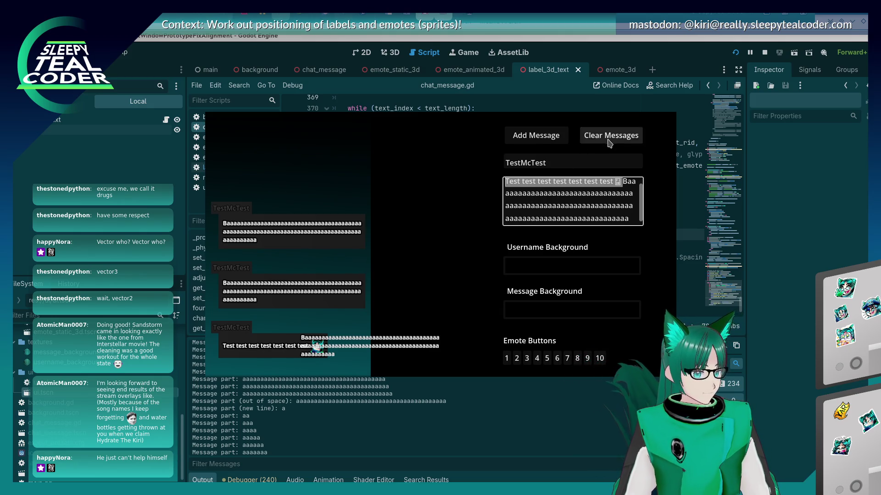
pyautogui.click(596, 135)
pyautogui.click(557, 138)
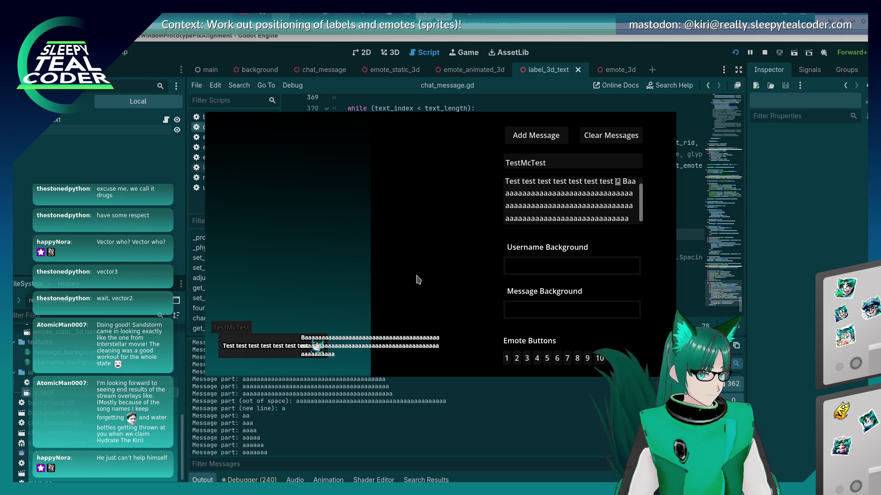
pyautogui.hotkey('alt', 'Tab')
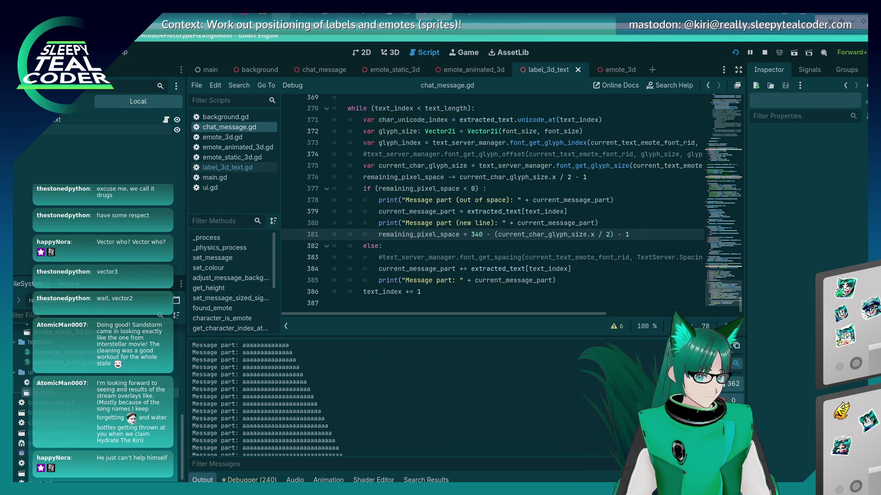
# Copy the longest printed message line from the output panel.
pyautogui.scroll(3, 440, 446)
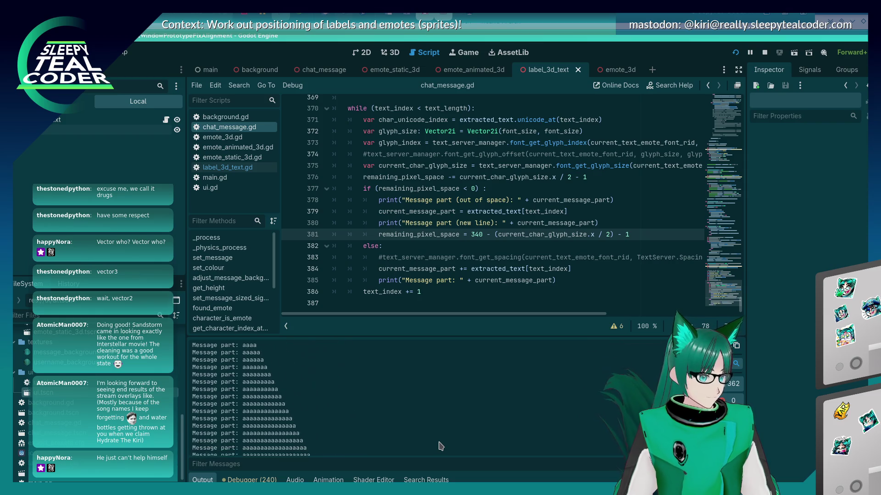
pyautogui.scroll(-5, 440, 447)
pyautogui.moveTo(416, 391); pyautogui.dragTo(242, 390)
pyautogui.rightClick(250, 393)
pyautogui.click(265, 399)
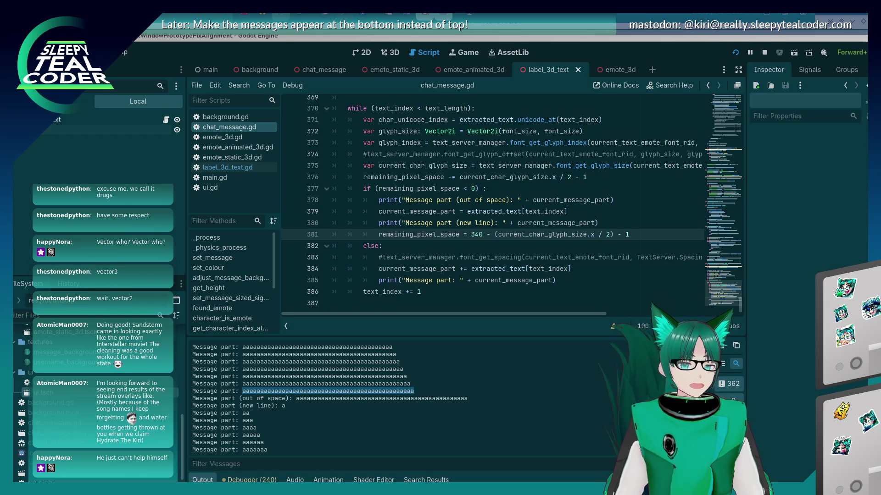
# Start removing the ' - 1' edits from lines 376 and 381.
pyautogui.click(627, 203)
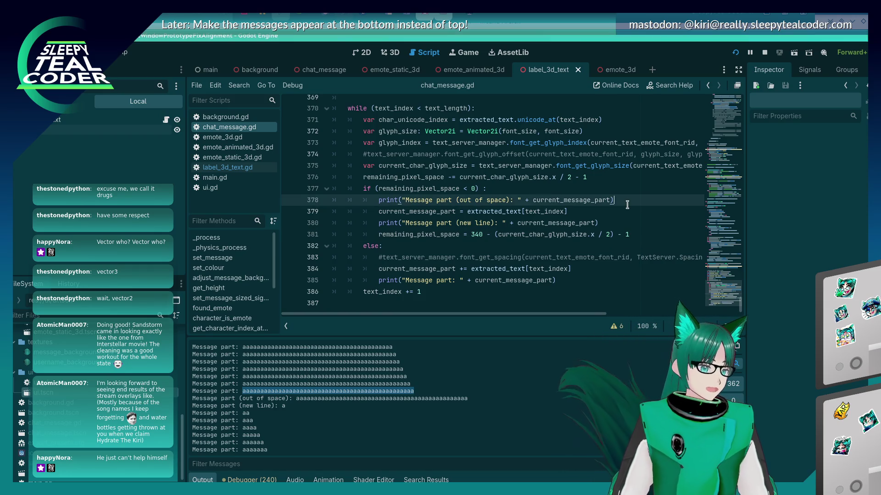
pyautogui.press('Down')
pyautogui.press('Down')
pyautogui.press('Down')
pyautogui.press('End')
pyautogui.press('BackSpace')
pyautogui.press('BackSpace')
pyautogui.press('BackSpace')
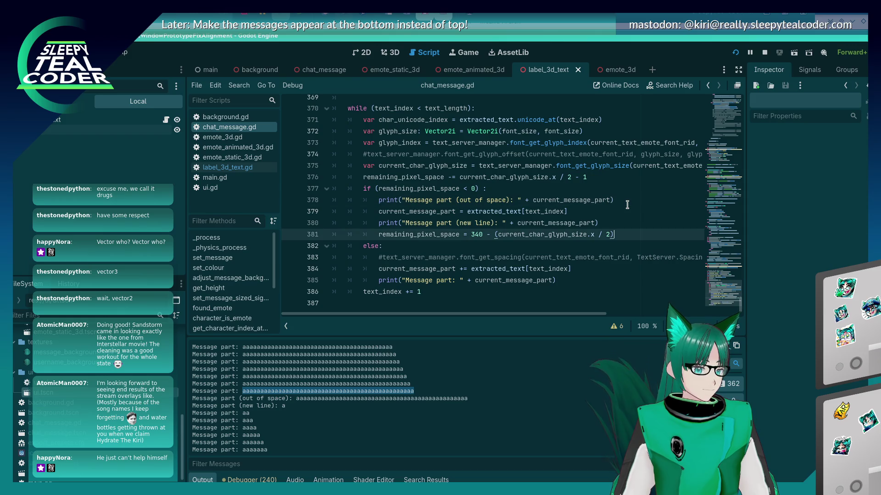
# Rewrite lines 376 and 381 to subtract half the glyph width plus 1, and save.
pyautogui.press('Up')
pyautogui.press('Up')
pyautogui.press('Up')
pyautogui.press('BackSpace')
pyautogui.press('BackSpace')
pyautogui.press('BackSpace')
pyautogui.click(462, 173)
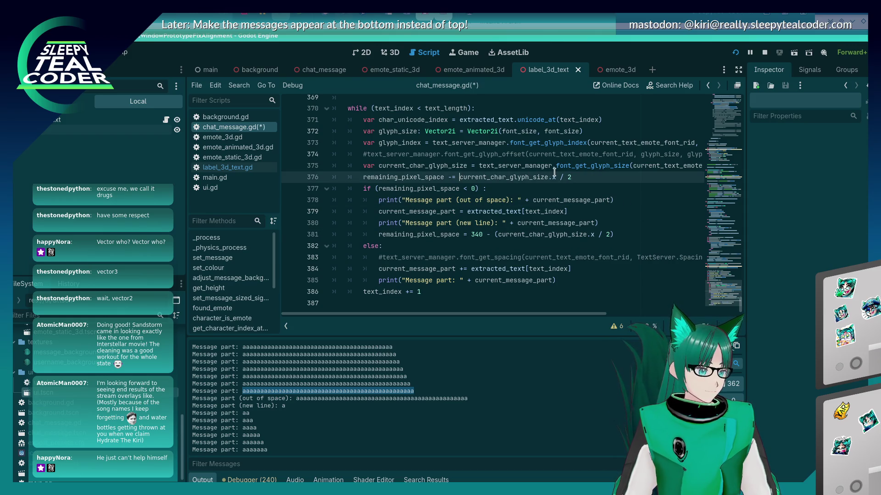
pyautogui.write('(')
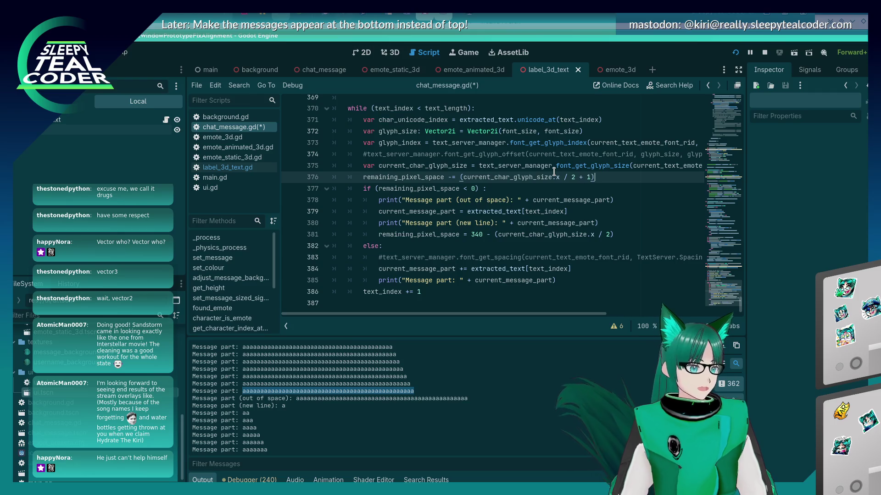
pyautogui.press('Down')
pyautogui.press('Down')
pyautogui.press('Down')
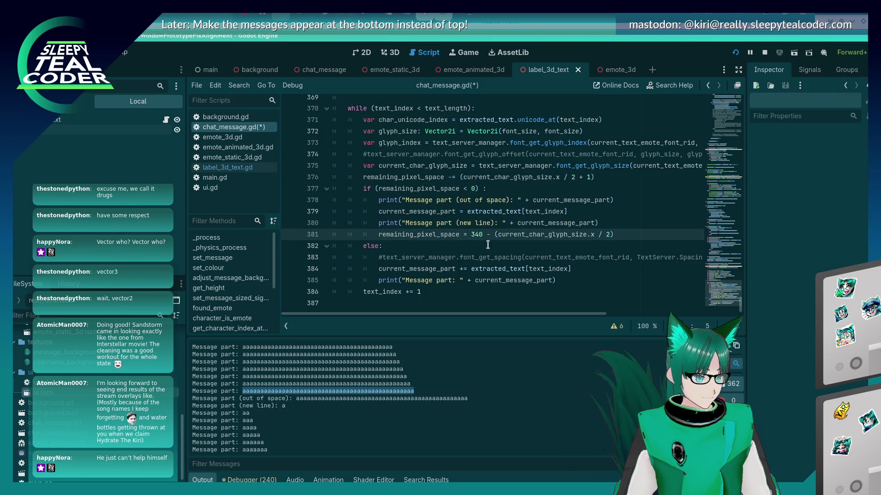
pyautogui.click(495, 235)
pyautogui.write('(')
pyautogui.press('Delete')
pyautogui.click(615, 236)
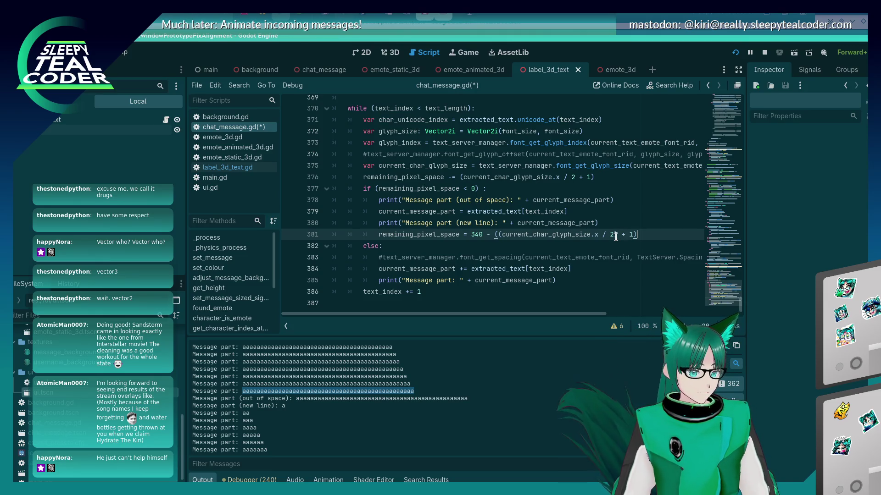
pyautogui.hotkey('ctrl', 's')
# Clear the test chat, add a fresh message, and return to the editor.
pyautogui.hotkey('alt', 'Tab')
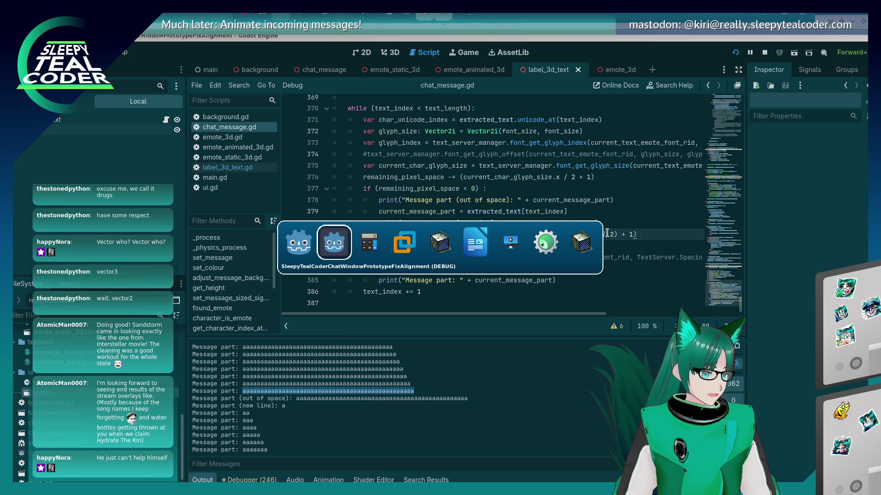
pyautogui.hotkey('alt', 'shift', 'Tab')
pyautogui.hotkey('alt', 'Tab')
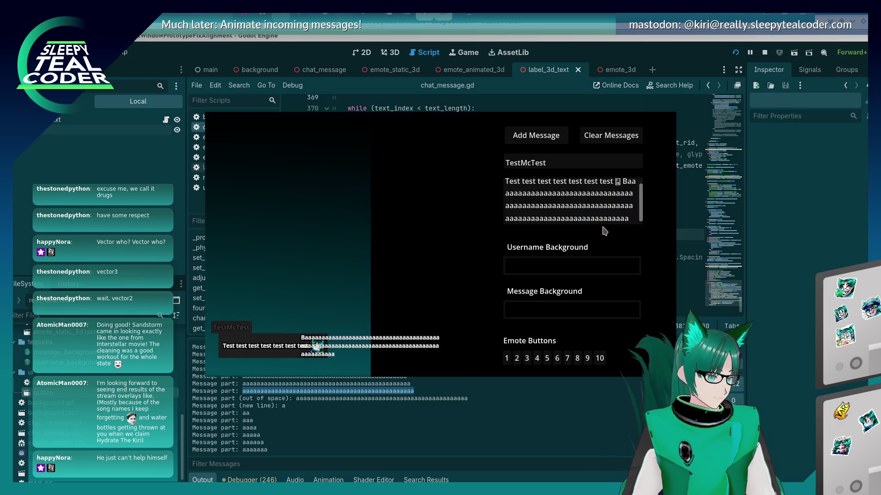
pyautogui.click(594, 142)
pyautogui.click(539, 145)
pyautogui.hotkey('alt', 'Tab')
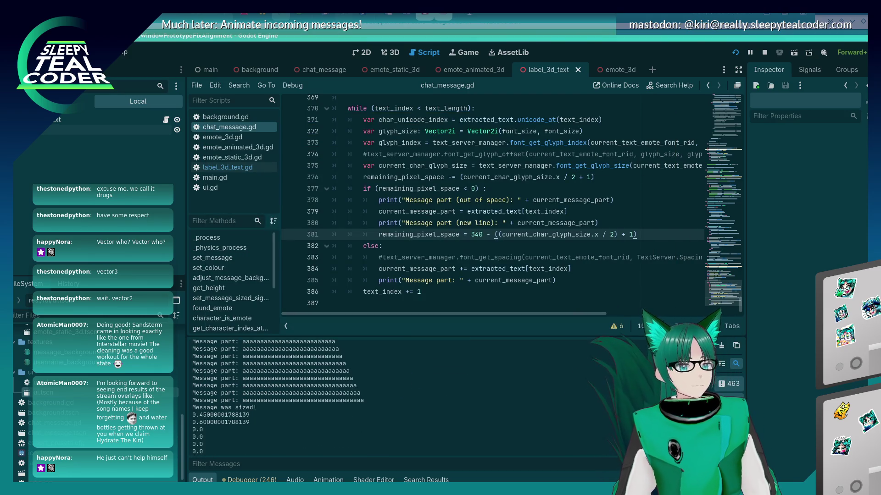
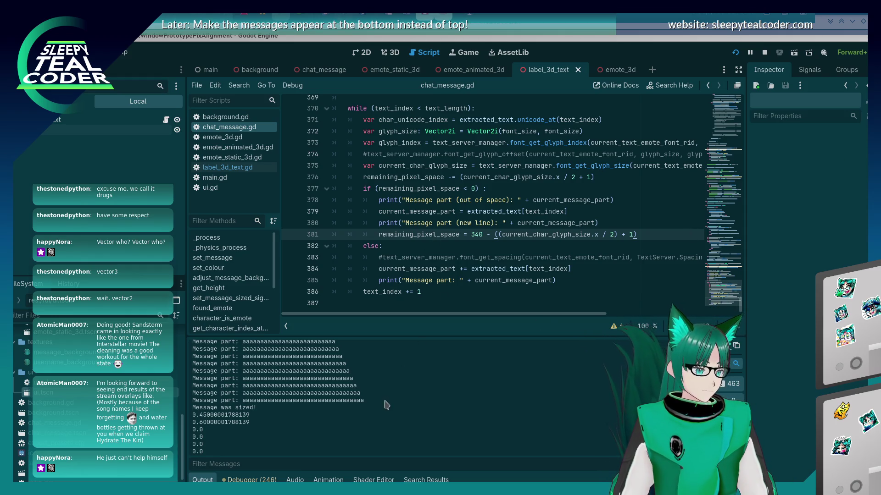
# Copy the run of a's from a wrapped 'aaaa' message line in the Output log.
pyautogui.hotkey('alt', 'Tab')
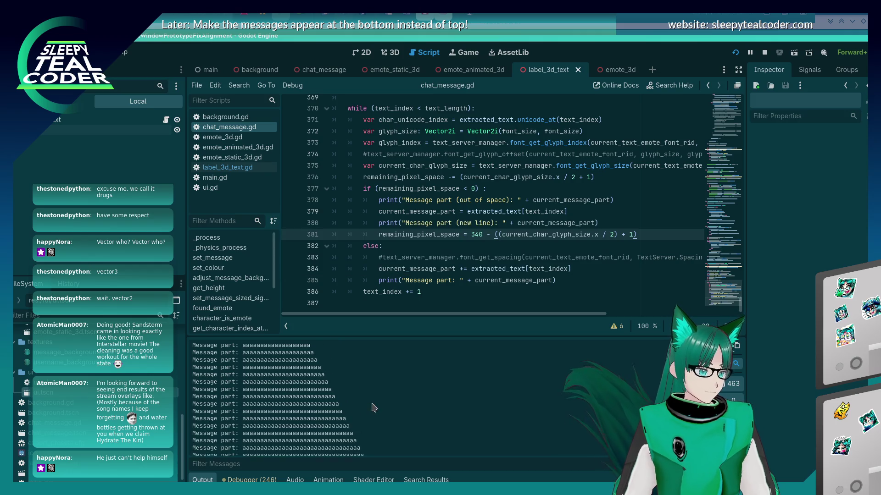
pyautogui.scroll(2, 371, 409)
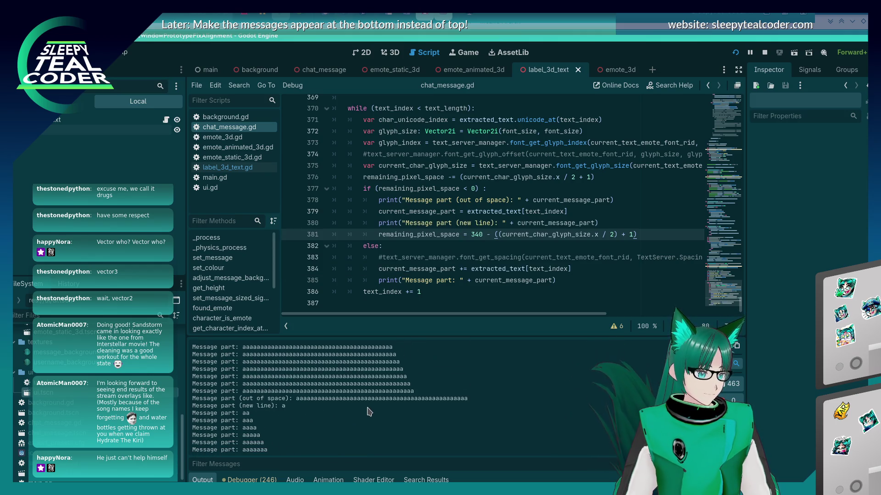
pyautogui.moveTo(192, 391)
pyautogui.mouseDown()
pyautogui.moveTo(289, 402)
pyautogui.moveTo(241, 390)
pyautogui.mouseUp()
pyautogui.doubleClick(408, 391)
pyautogui.rightClick(408, 392)
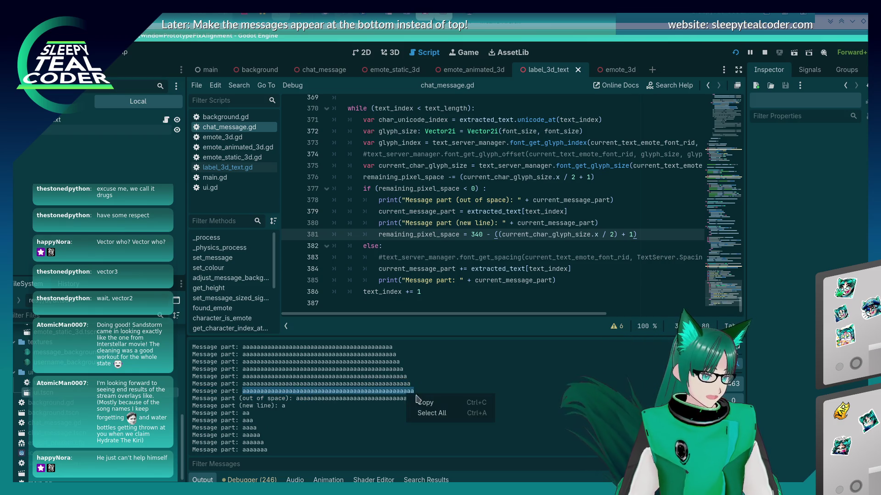
pyautogui.click(421, 400)
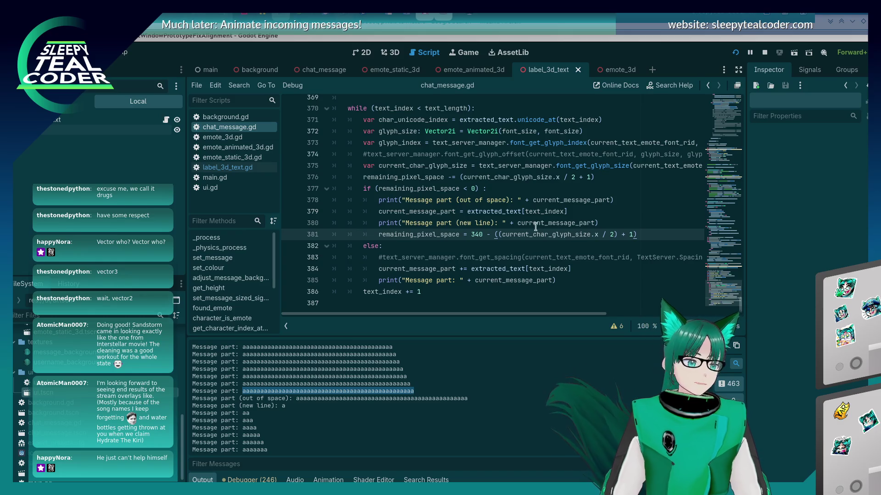
# Rerun the project with F5 and copy part of the fresh wrapped output line.
pyautogui.press('F5')
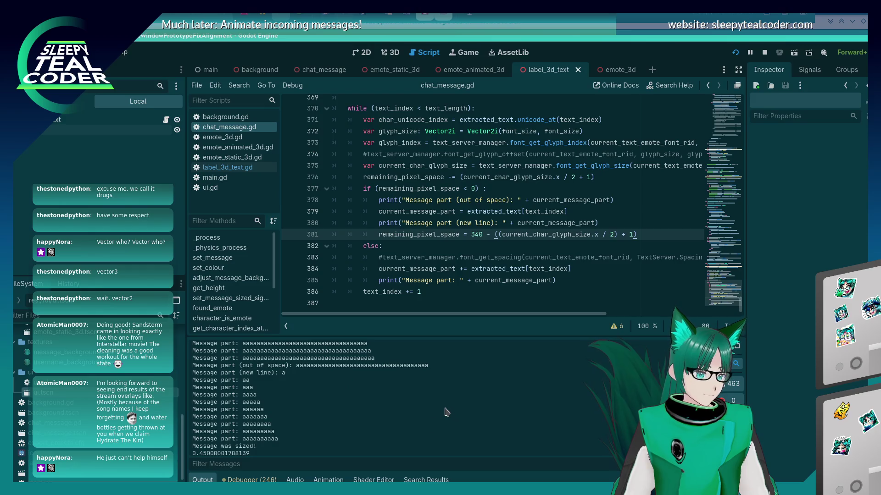
pyautogui.moveTo(388, 386); pyautogui.dragTo(242, 386)
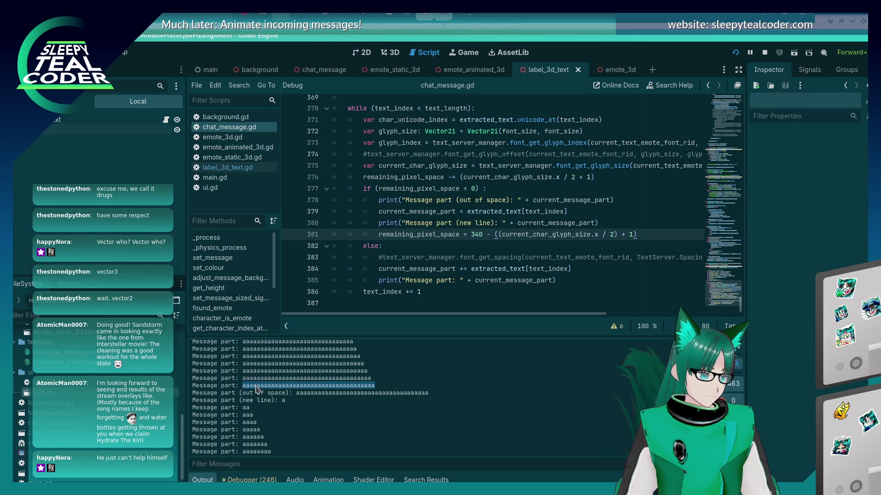
pyautogui.rightClick(258, 390)
pyautogui.click(275, 397)
pyautogui.hotkey('alt', 'Tab')
pyautogui.hotkey('alt', 'Tab')
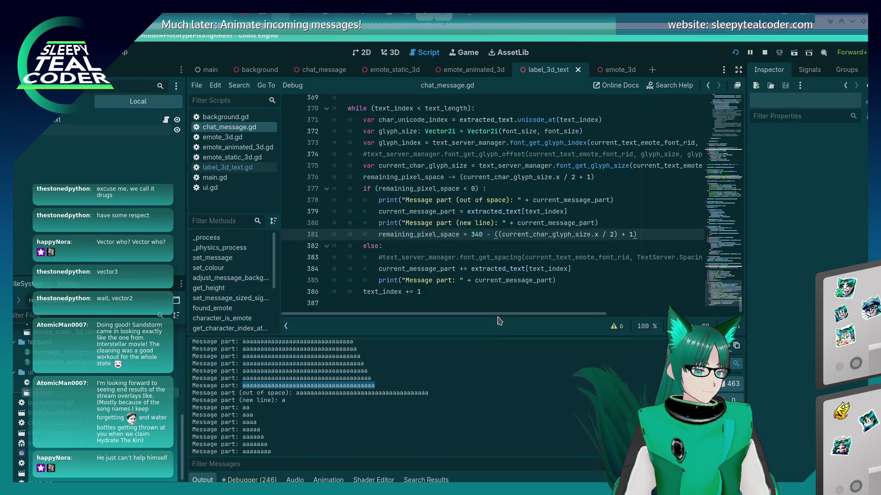
pyautogui.hotkey('alt', 'shift', 'Tab')
pyautogui.hotkey('alt', 'shift', 'Tab')
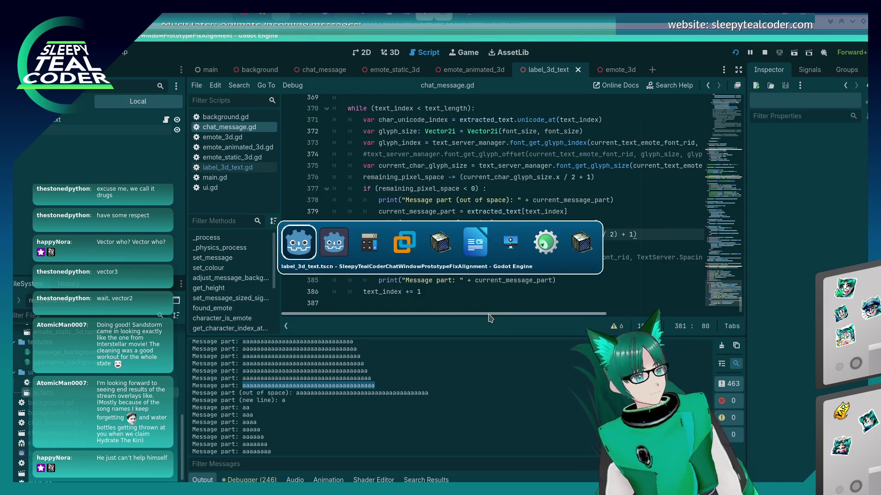
pyautogui.hotkey('alt', 'Tab')
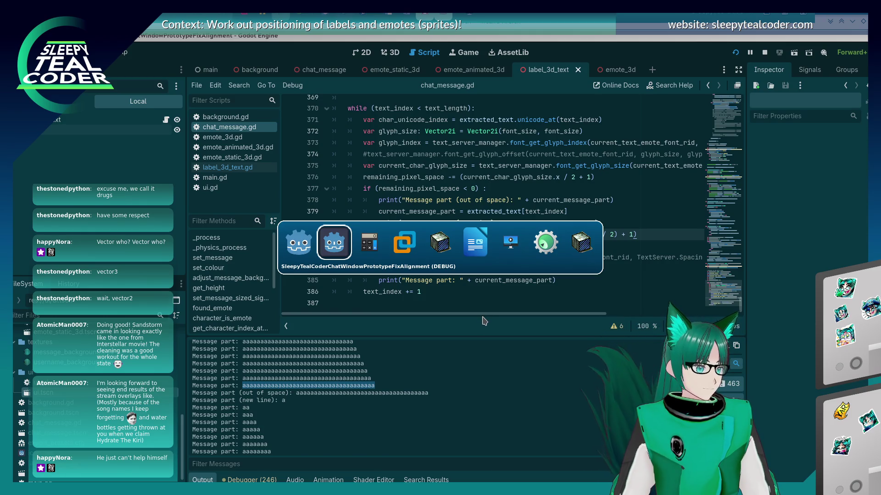
pyautogui.click(320, 253)
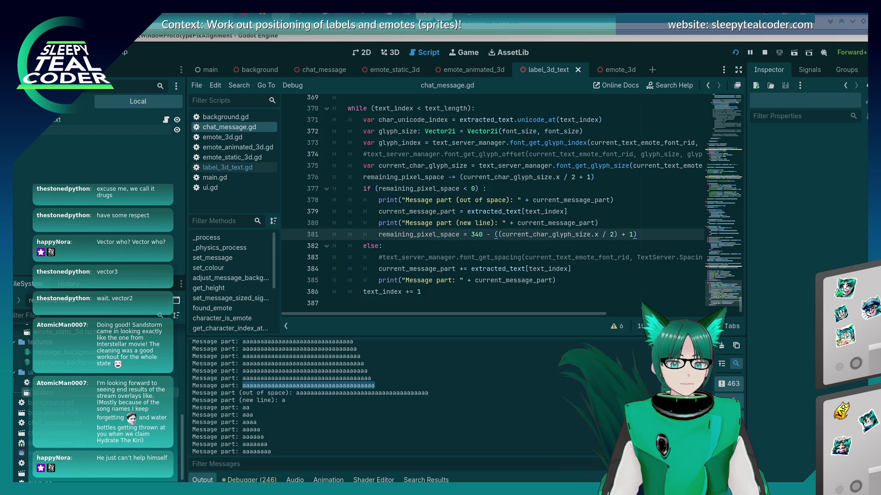
pyautogui.moveTo(568, 224)
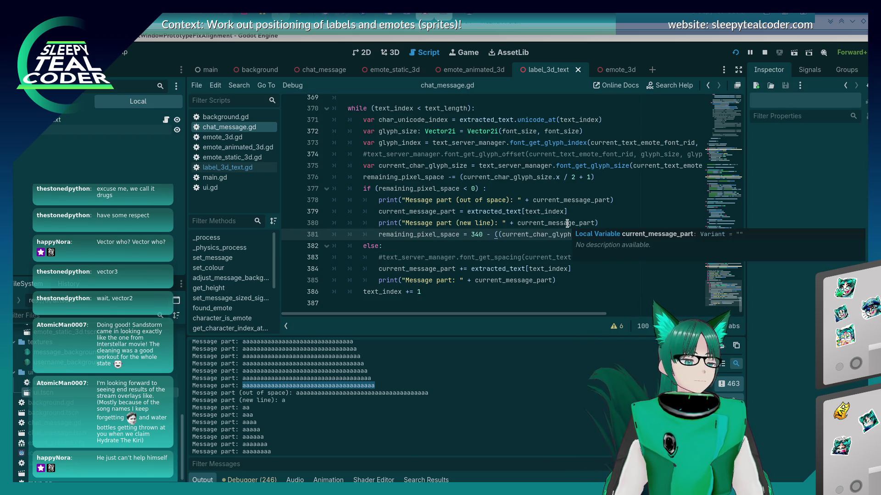
pyautogui.moveTo(534, 237)
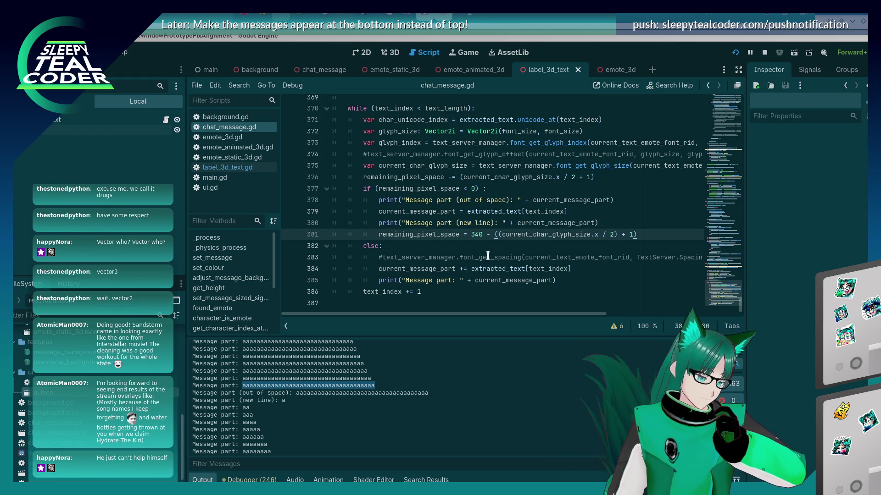
pyautogui.click(500, 243)
pyautogui.click(494, 233)
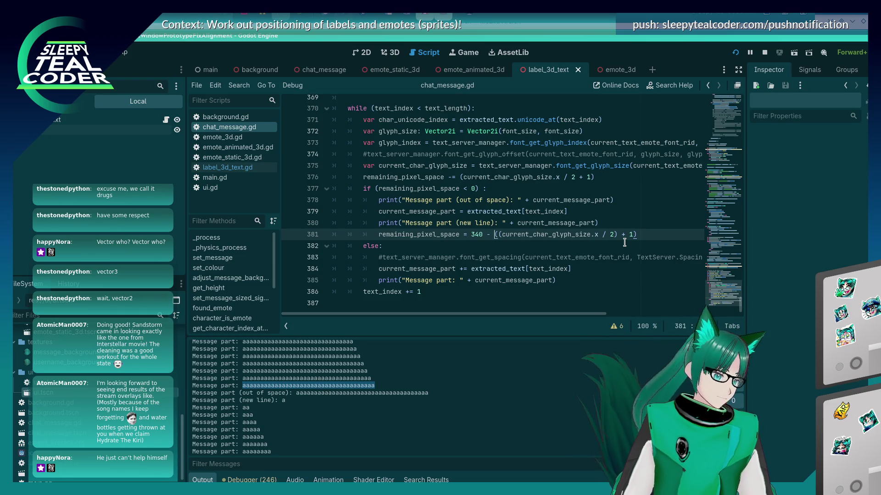
pyautogui.click(606, 178)
pyautogui.click(624, 236)
pyautogui.click(632, 236)
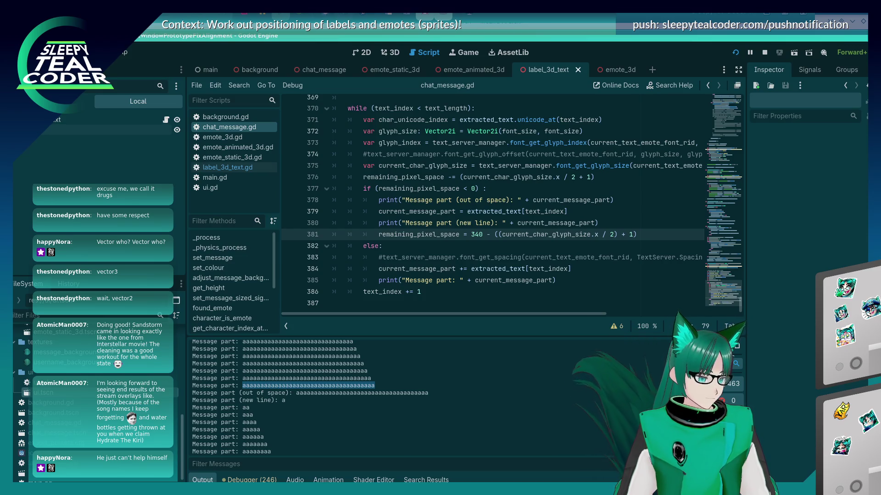
pyautogui.scroll(3, 529, 233)
pyautogui.scroll(-3, 529, 233)
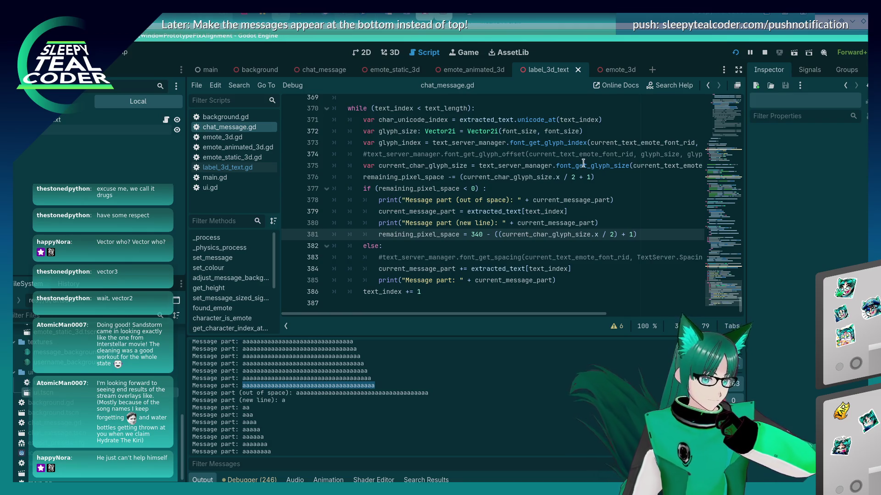
pyautogui.click(462, 177)
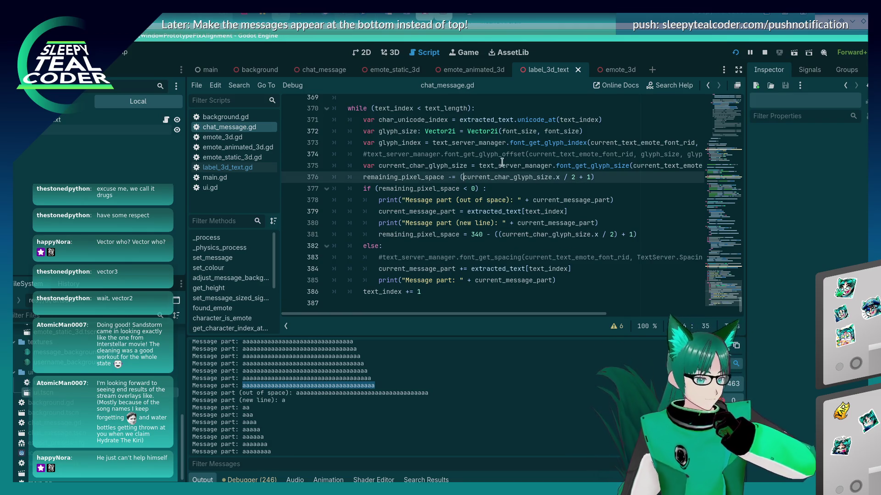
# Bracket line 376 as ((current_char_glyph_size.x / 2) + 1), save, and bring up the running game.
pyautogui.write('(')
pyautogui.press('End')
pyautogui.press('Left')
pyautogui.press('Left')
pyautogui.press('Left')
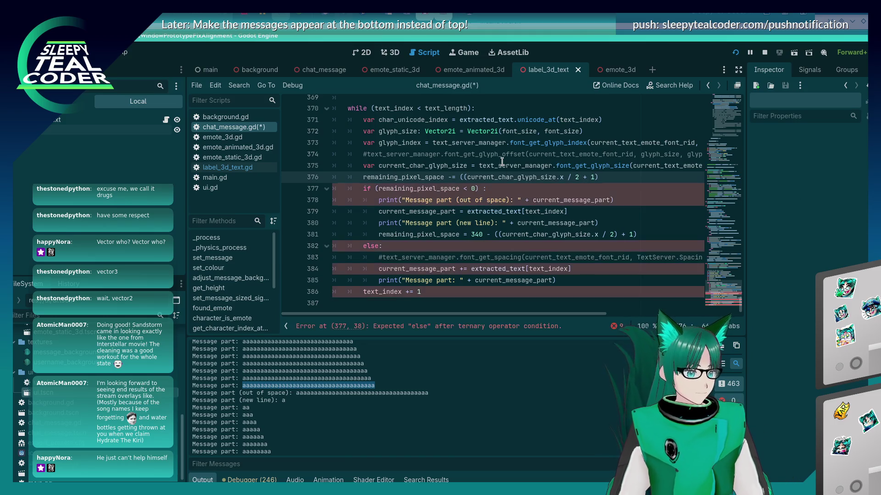
pyautogui.write(')')
pyautogui.hotkey('ctrl', 's')
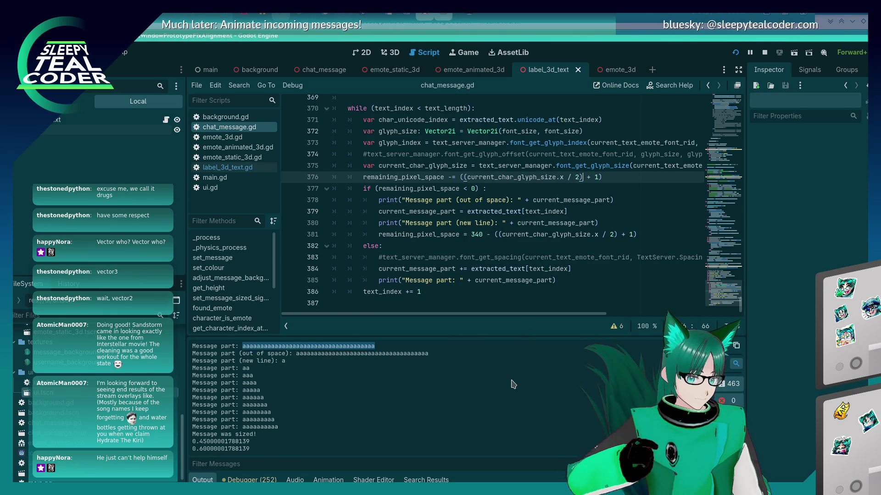
pyautogui.hotkey('alt', 'Tab')
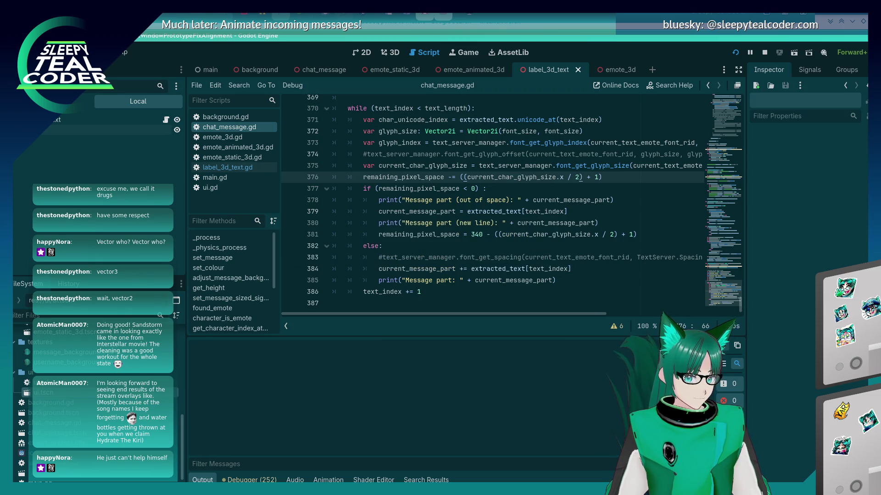
pyautogui.hotkey('alt', 'Tab')
# Add a test message in the chat window and copy its new run of a's from the output.
pyautogui.click(544, 141)
pyautogui.click(384, 429)
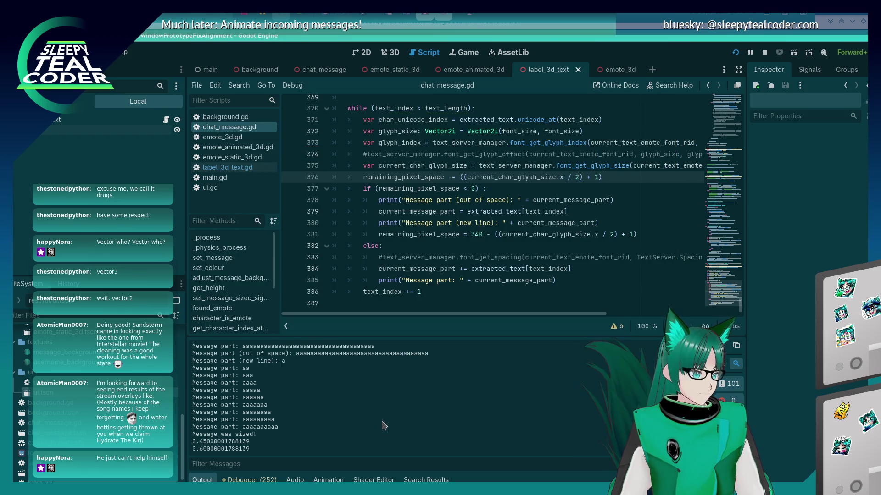
pyautogui.scroll(3, 384, 430)
pyautogui.moveTo(375, 415); pyautogui.dragTo(243, 414)
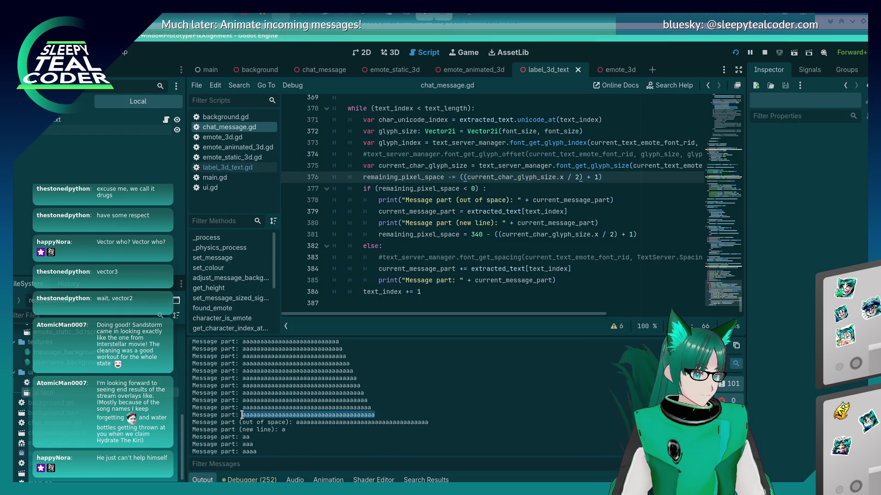
pyautogui.rightClick(243, 414)
pyautogui.click(256, 421)
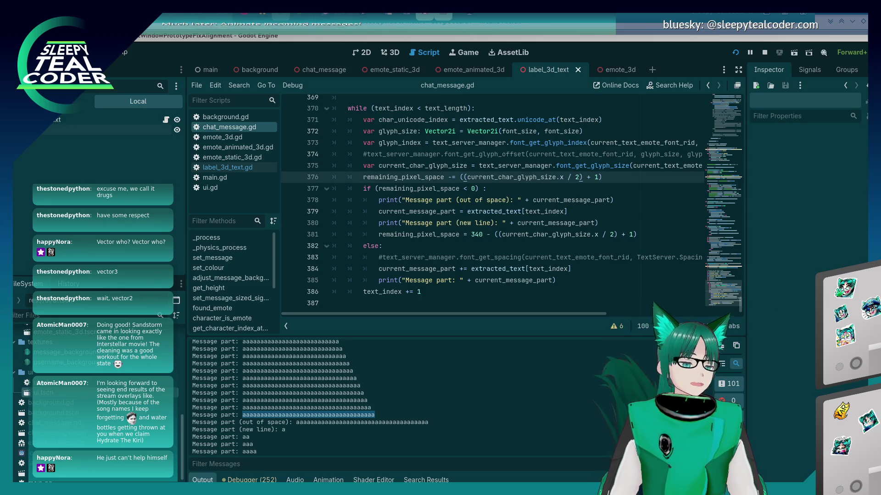
# Review the script around lines 364–380 and put the caret on line 376's margin.
pyautogui.click(596, 223)
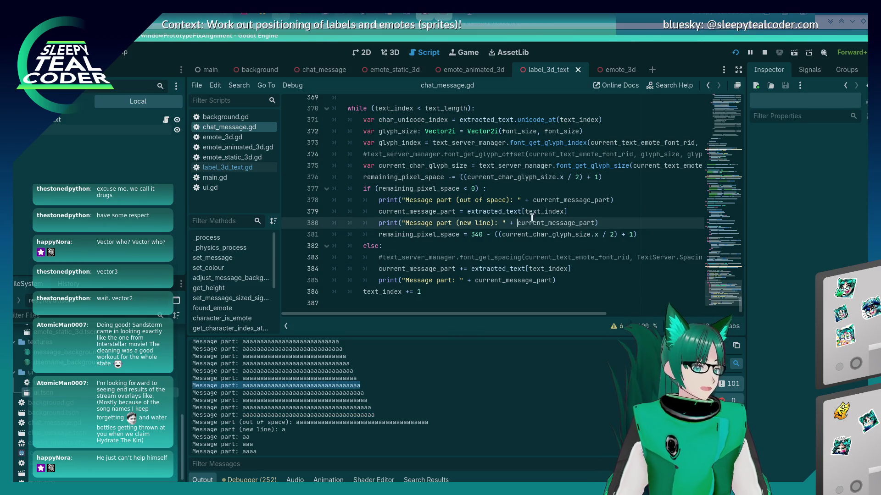
pyautogui.click(587, 176)
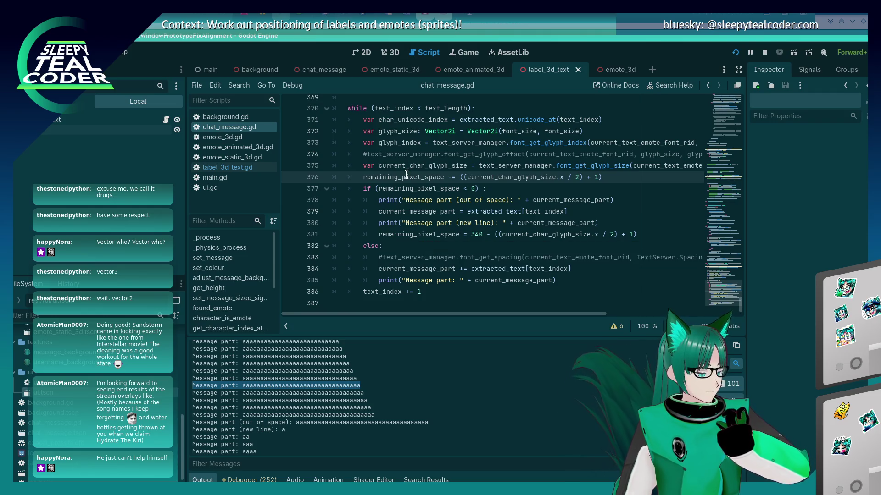
pyautogui.moveTo(406, 174)
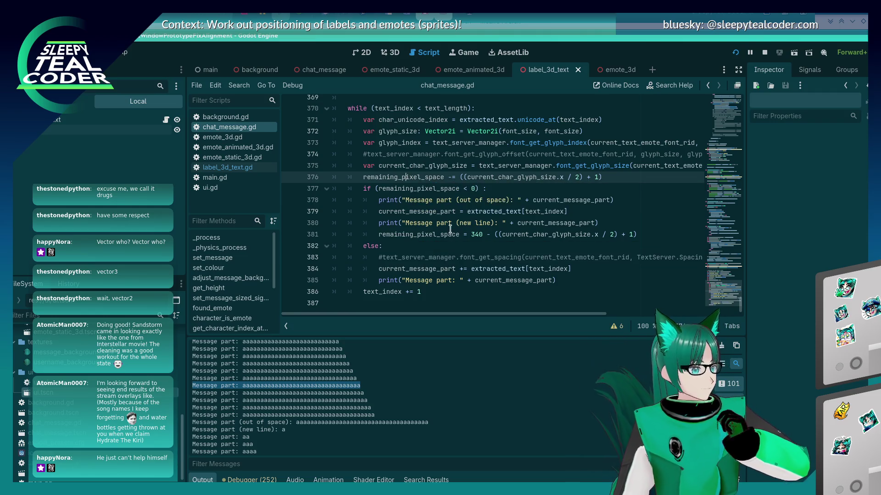
pyautogui.scroll(3, 449, 229)
pyautogui.scroll(2, 447, 246)
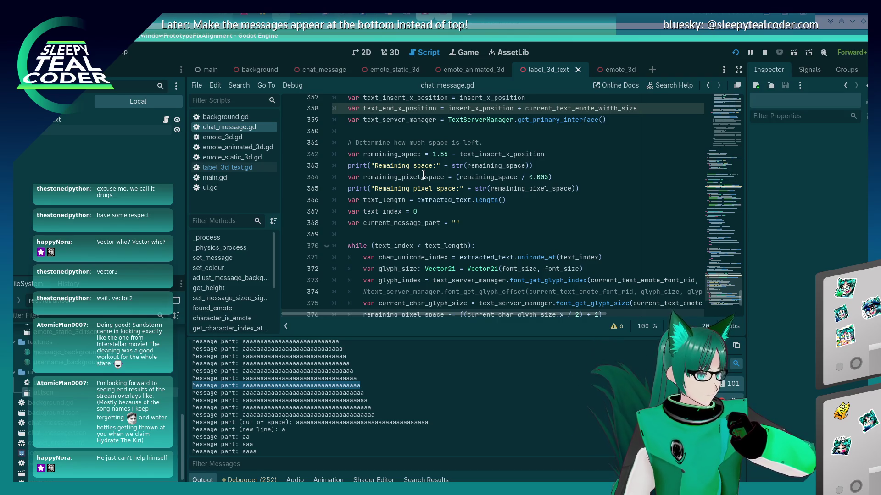
pyautogui.click(423, 177)
pyautogui.scroll(-3, 403, 183)
pyautogui.scroll(3, 413, 216)
pyautogui.scroll(-4, 415, 223)
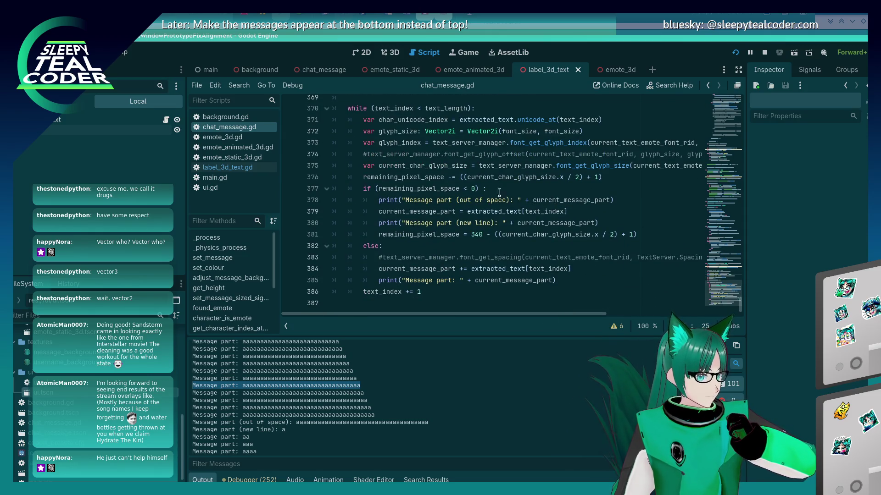
pyautogui.click(628, 177)
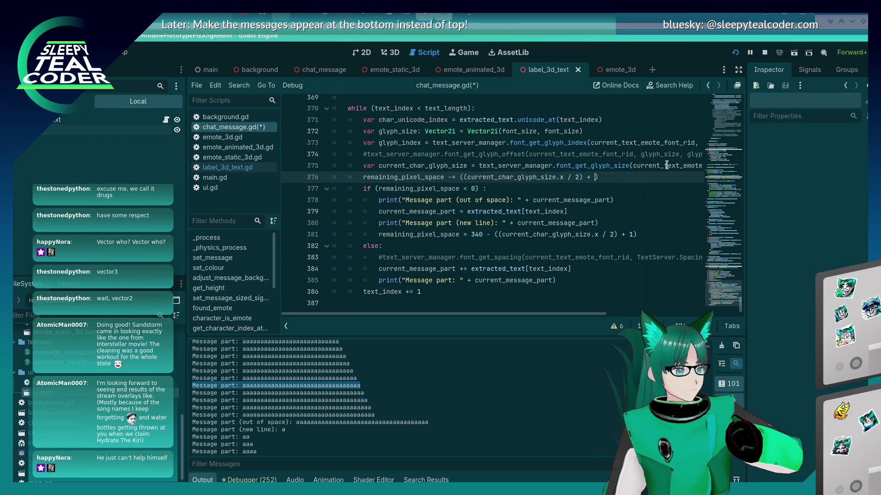
# Change line 376's margin from + 1 to + 0.5 and save chat_message.gd.
pyautogui.press('Left')
pyautogui.press('BackSpace')
pyautogui.write('0.5')
pyautogui.press('Down')
pyautogui.press('Down')
pyautogui.press('Down')
pyautogui.press('Down')
pyautogui.press('Up')
pyautogui.press('End')
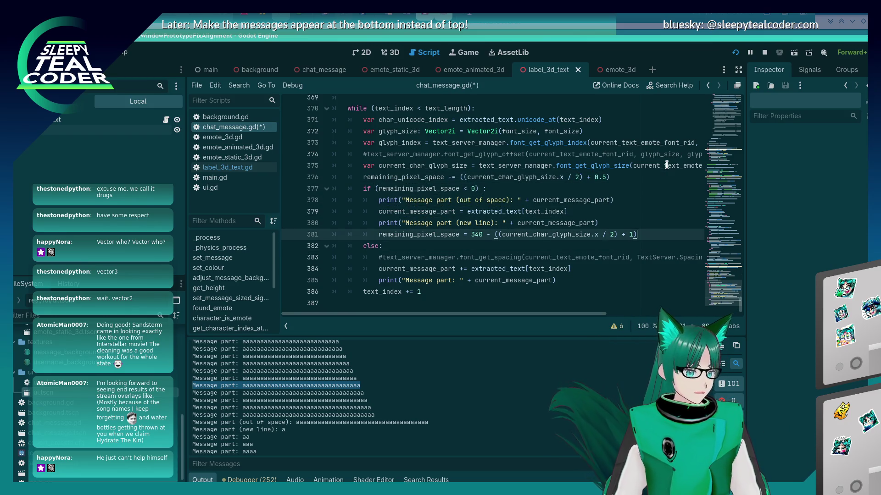
pyautogui.hotkey('ctrl', 's')
# Clear and re-add the chat test message, check its printed parts, then go to line 381's end.
pyautogui.hotkey('alt', 'Tab')
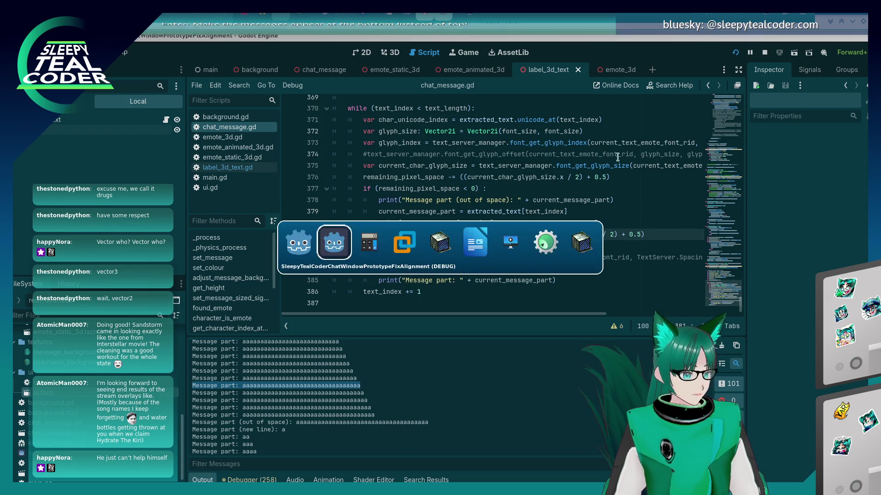
pyautogui.click(609, 135)
pyautogui.click(536, 136)
pyautogui.click(416, 430)
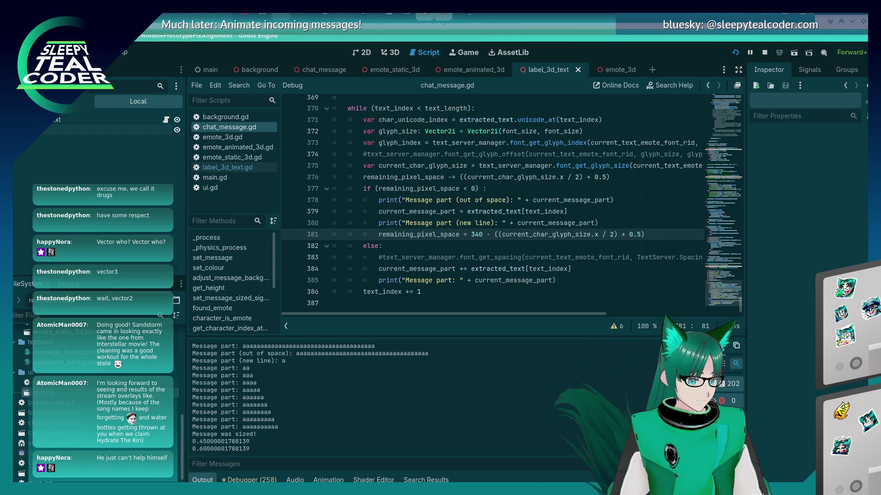
pyautogui.moveTo(388, 394); pyautogui.dragTo(243, 391)
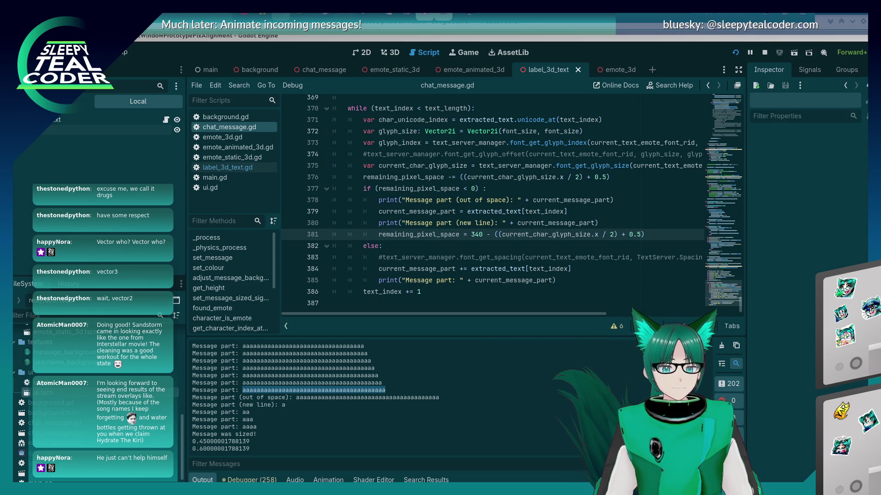
pyautogui.click(619, 236)
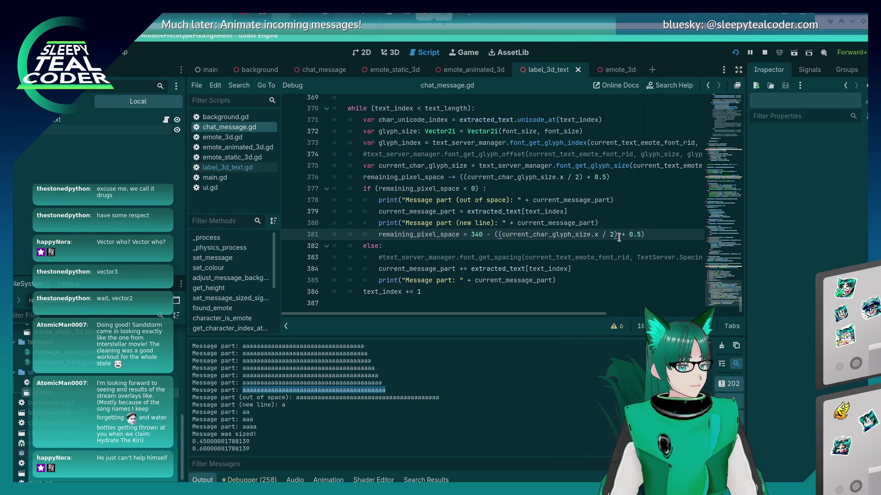
pyautogui.press('End')
pyautogui.press('Left')
# Set line 381's new-line reset to + 1 and line 376's margin back to + 1.
pyautogui.press('BackSpace')
pyautogui.press('BackSpace')
pyautogui.press('BackSpace')
pyautogui.write('1')
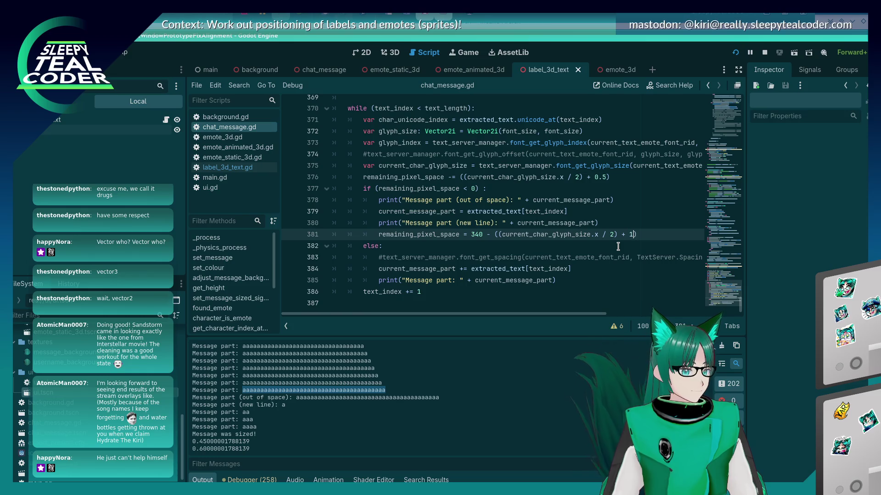
pyautogui.press('Up')
pyautogui.press('Up')
pyautogui.press('Up')
pyautogui.press('End')
pyautogui.press('Left')
pyautogui.press('BackSpace')
pyautogui.press('BackSpace')
pyautogui.press('BackSpace')
pyautogui.write('1')
# Remove the + 1 padding from line 376's per-character subtraction.
pyautogui.scroll(2, 463, 230)
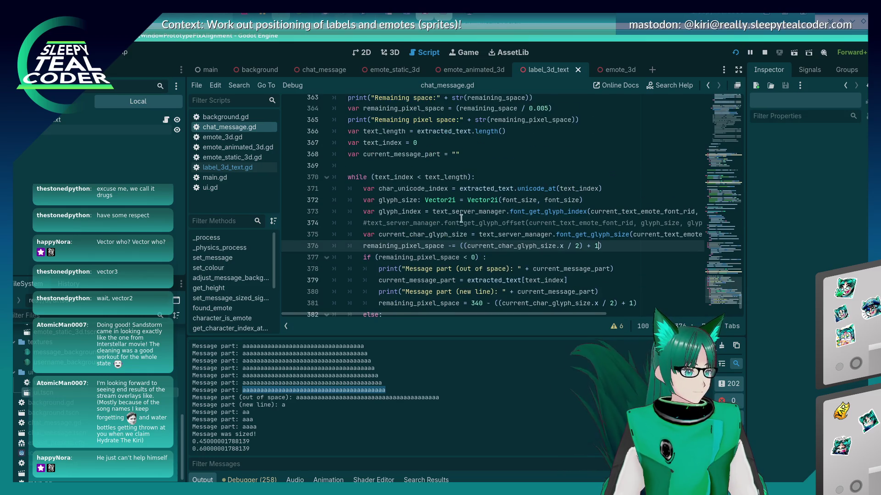
pyautogui.click(449, 165)
pyautogui.scroll(-1, 447, 175)
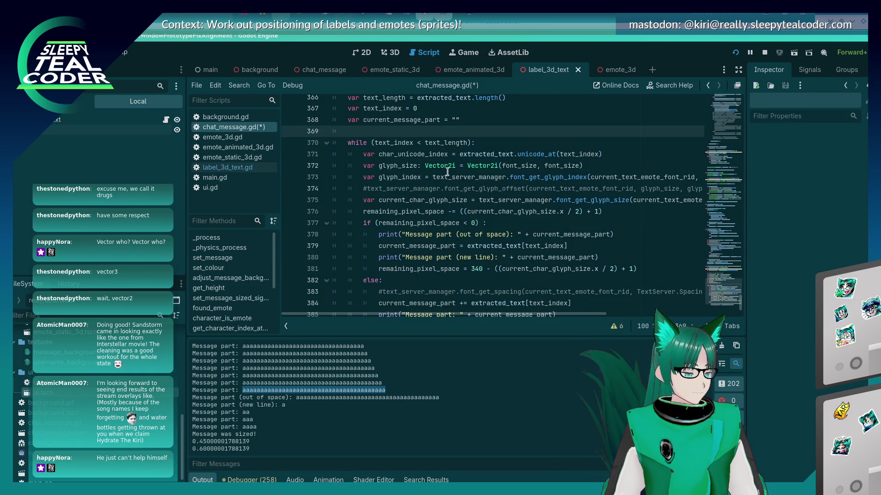
pyautogui.click(452, 202)
pyautogui.click(595, 212)
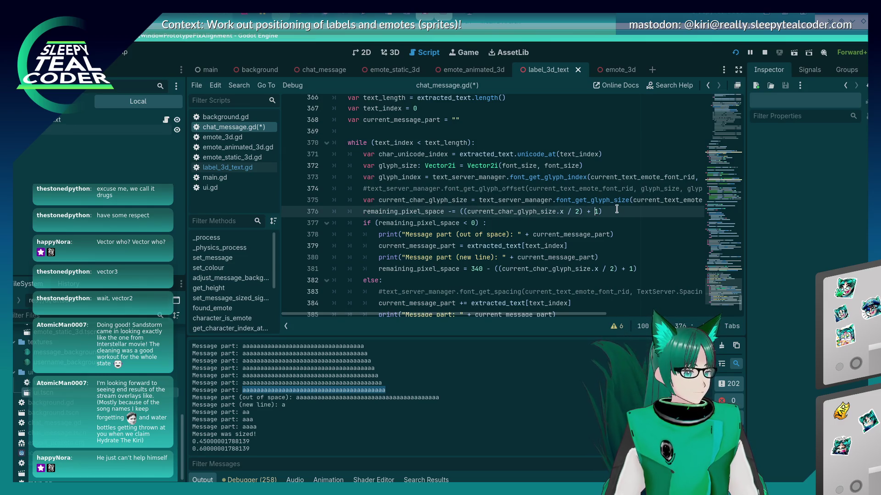
pyautogui.press('Delete')
pyautogui.press('Delete')
pyautogui.press('BackSpace')
pyautogui.press('BackSpace')
pyautogui.press('BackSpace')
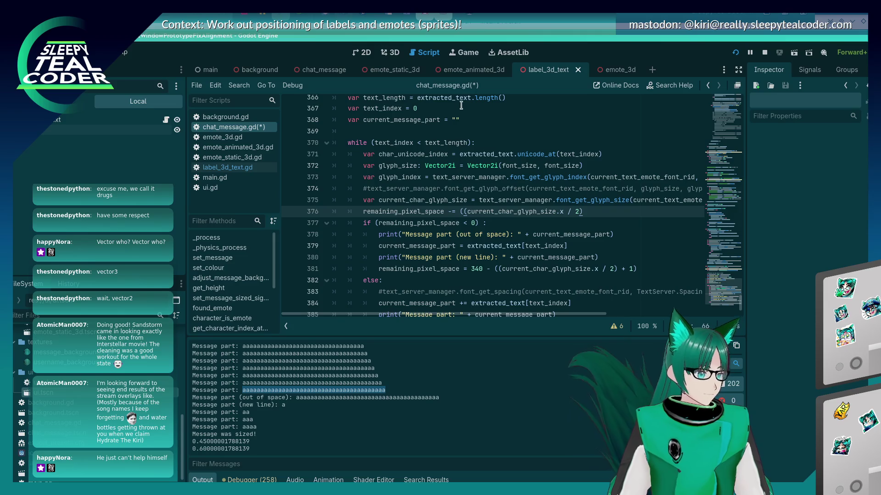
# Declare var second_character = false above the while loop and save.
pyautogui.click(454, 131)
pyautogui.press('Return')
pyautogui.press('Return')
pyautogui.press('Up')
pyautogui.write('var')
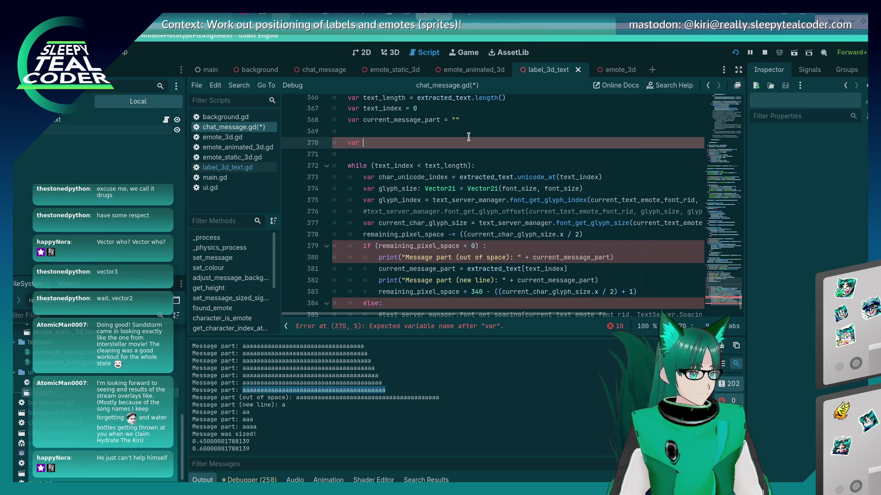
pyautogui.press('BackSpace')
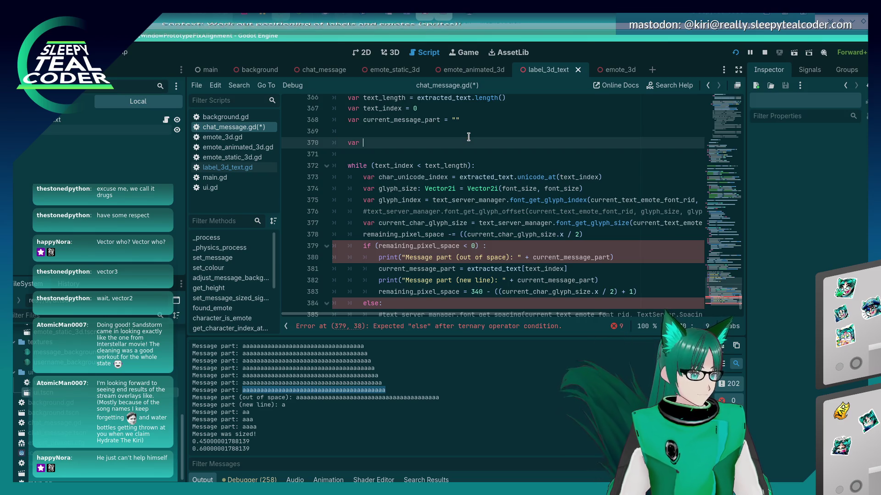
pyautogui.write('second_char')
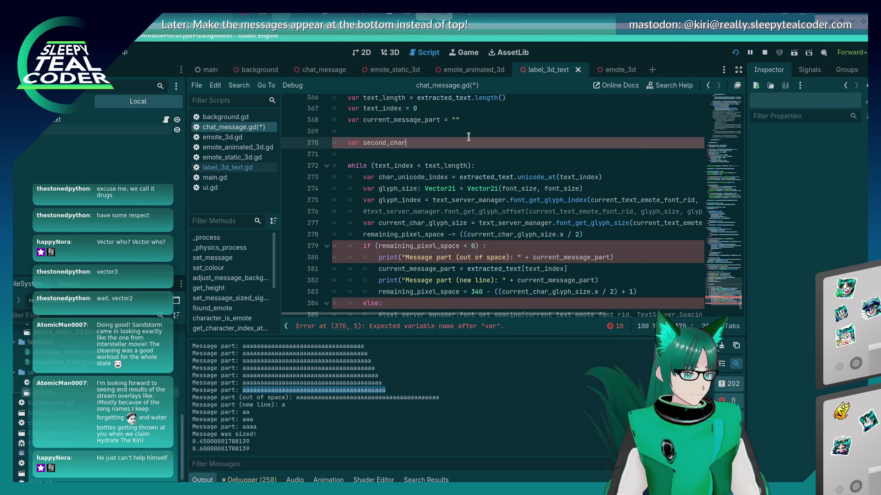
pyautogui.write('acter = false')
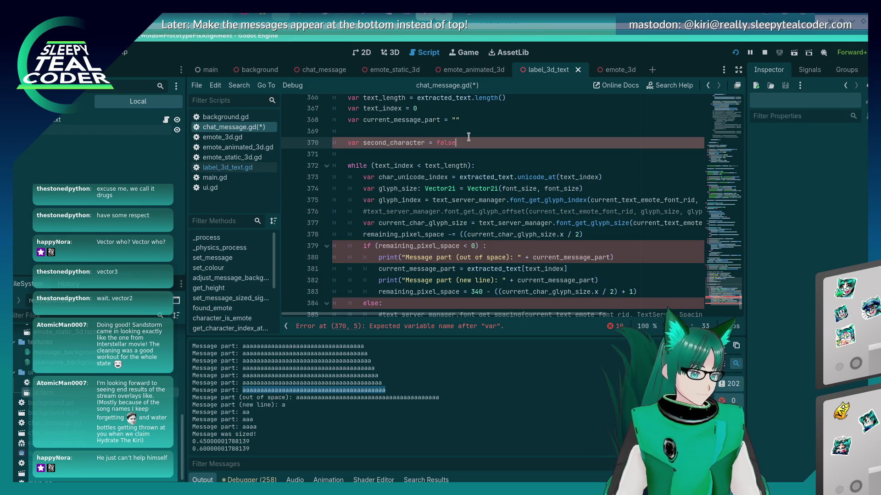
pyautogui.hotkey('ctrl', 's')
# Add 'if second_character:' and 'else:' lines before the space check.
pyautogui.press('Down')
pyautogui.click(406, 143)
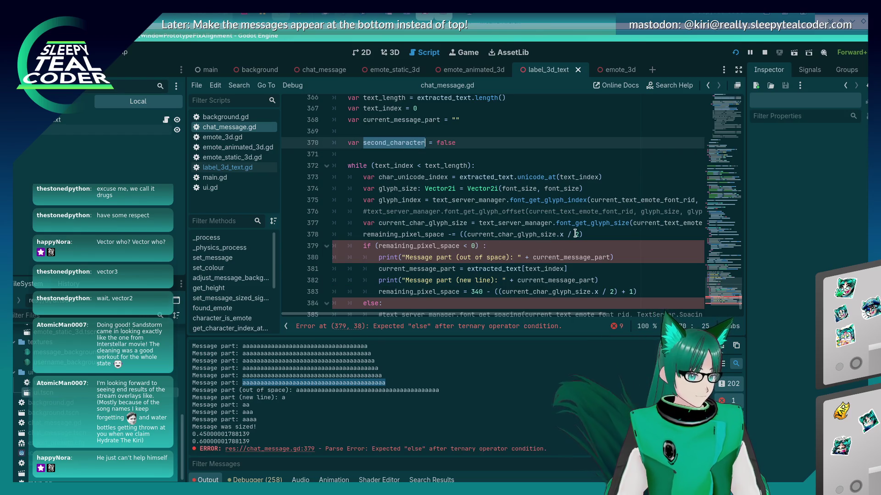
pyautogui.click(590, 234)
pyautogui.press('Return')
pyautogui.write('iof ')
pyautogui.write('second_character:')
pyautogui.press('Return')
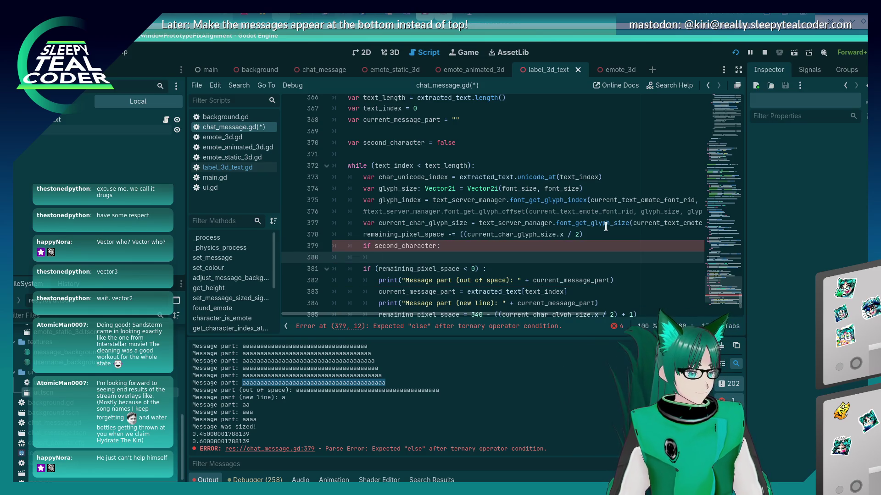
pyautogui.write('else:')
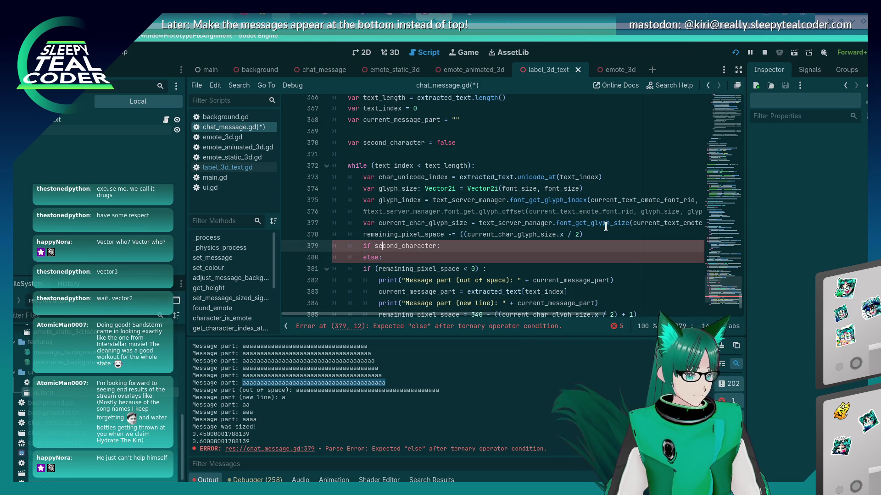
# Try pasting second_character on a new line above the index increment.
pyautogui.scroll(-3, 591, 224)
pyautogui.doubleClick(376, 165)
pyautogui.hotkey('ctrl', 'c')
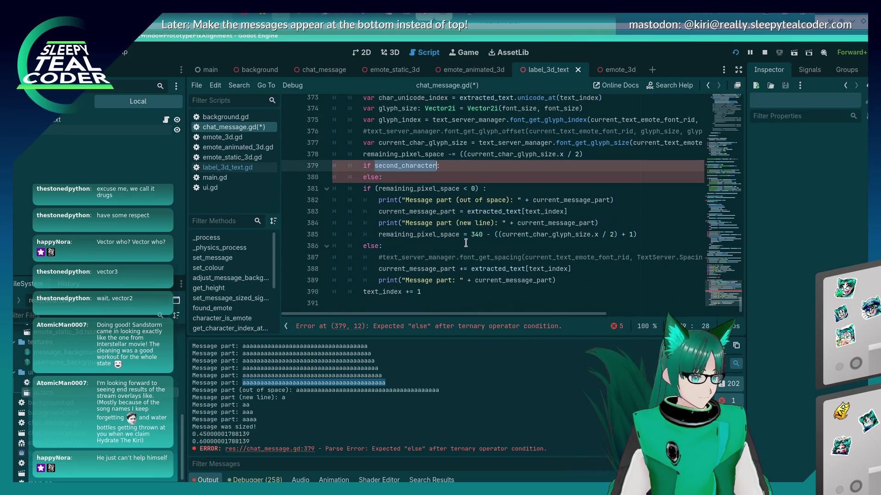
pyautogui.click(574, 286)
pyautogui.press('Down')
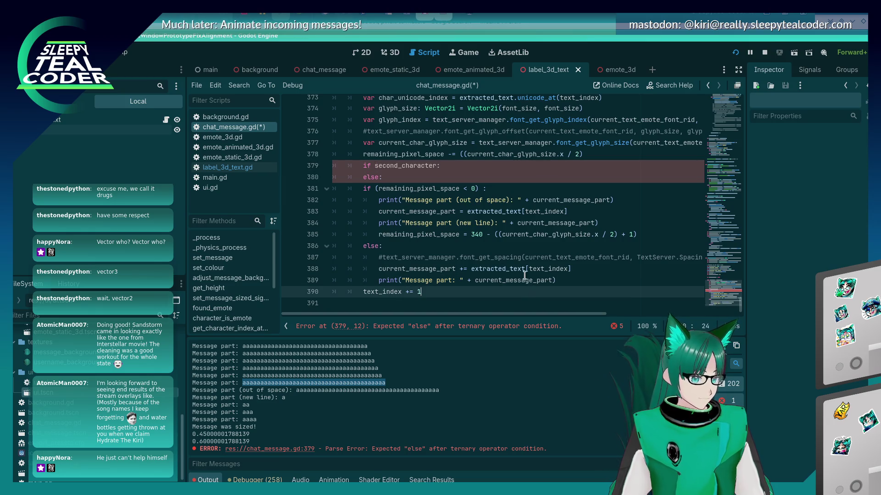
pyautogui.press('Up')
pyautogui.press('End')
pyautogui.press('Return')
pyautogui.hotkey('ctrl', 'v')
pyautogui.hotkey('shift', 'Home')
pyautogui.press('Up')
pyautogui.press('Up')
pyautogui.press('Up')
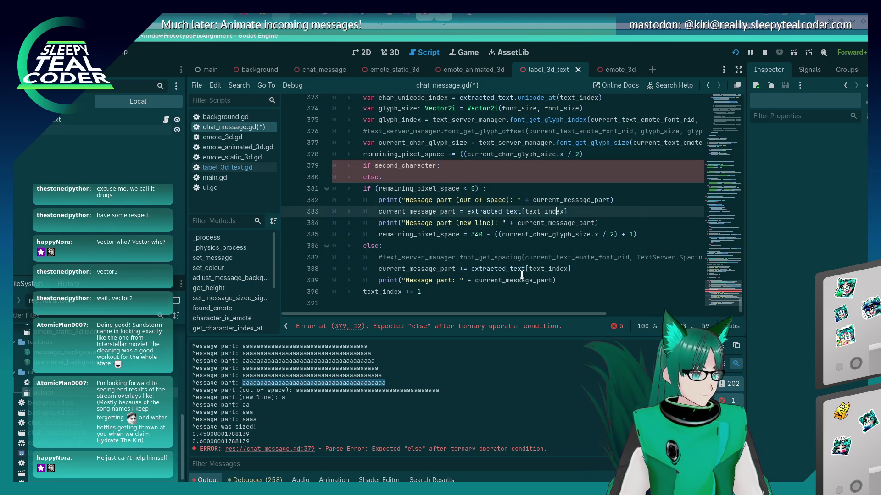
# Delete the second_character declaration and the if/else lines, save, then undo to restore them.
pyautogui.scroll(3, 516, 272)
pyautogui.click(473, 171)
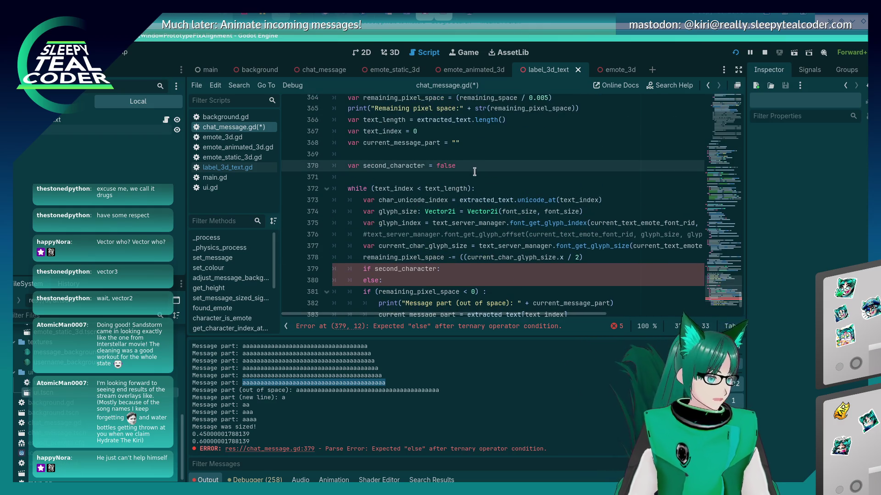
pyautogui.hotkey('shift', 'Home')
pyautogui.hotkey('shift', 'Home')
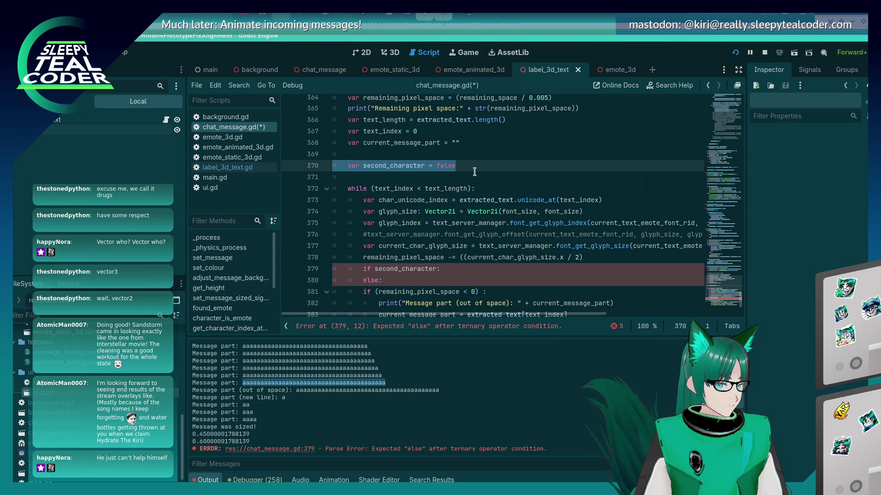
pyautogui.press('BackSpace')
pyautogui.press('BackSpace')
pyautogui.press('BackSpace')
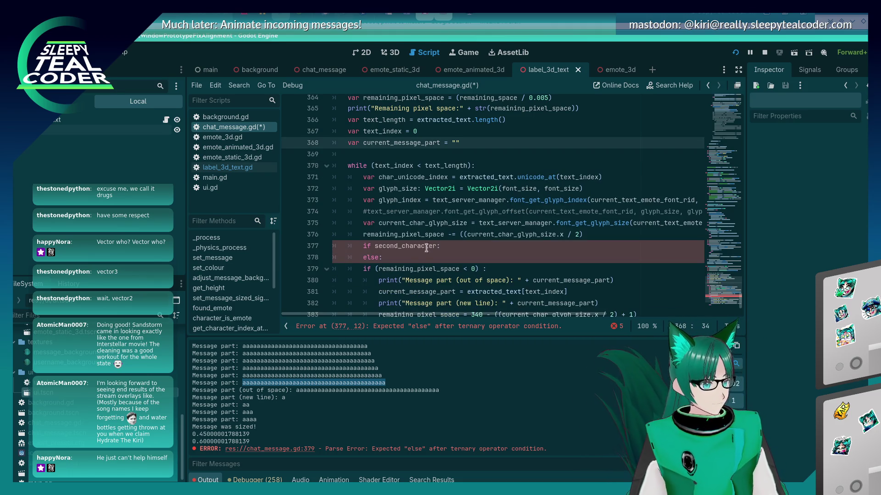
pyautogui.click(394, 257)
pyautogui.hotkey('shift', 'Up')
pyautogui.hotkey('shift', 'Home')
pyautogui.hotkey('shift', 'Home')
pyautogui.press('BackSpace')
pyautogui.press('BackSpace')
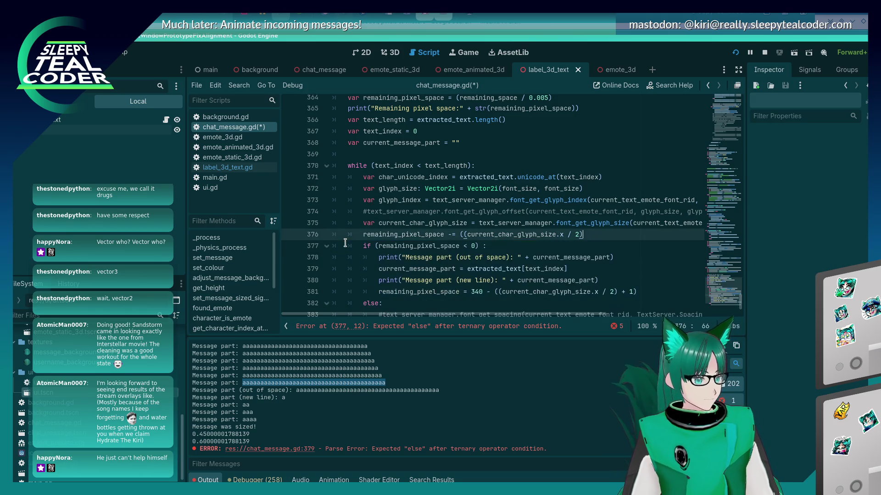
pyautogui.hotkey('ctrl', 's')
pyautogui.hotkey('ctrl', 'z')
pyautogui.hotkey('ctrl', 'z')
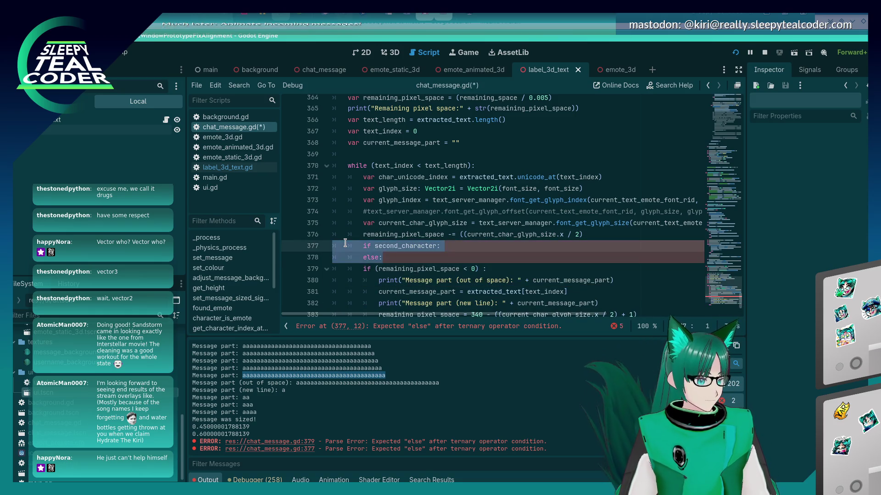
# Rewrite the if condition around text_index and add a placeholder pass line under it.
pyautogui.hotkey('ctrl', 'z')
pyautogui.hotkey('ctrl', 'z')
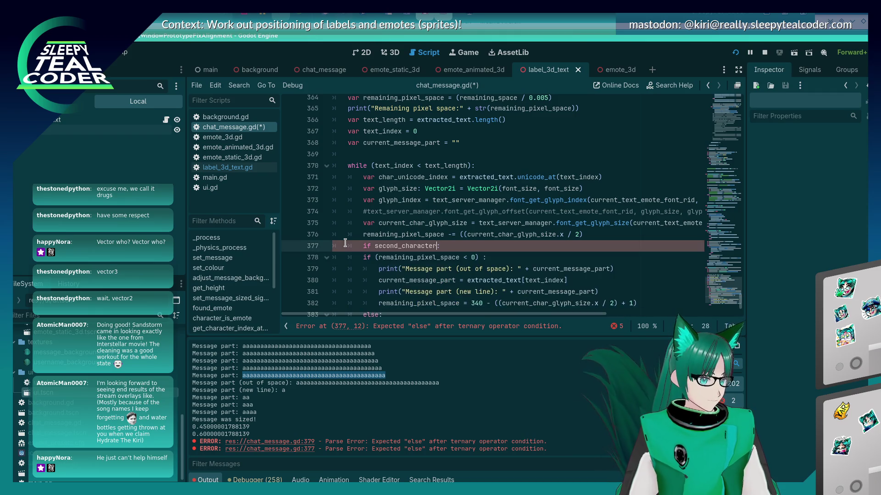
pyautogui.press('BackSpace')
pyautogui.press('BackSpace')
pyautogui.press('BackSpace')
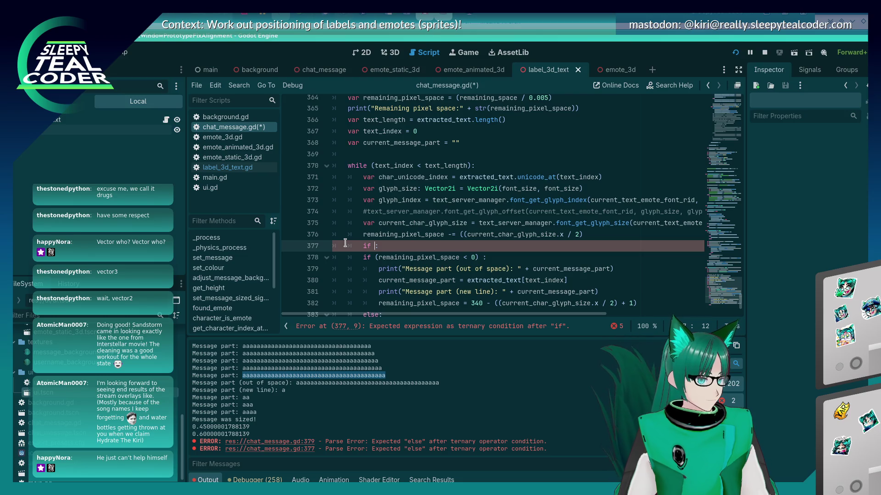
pyautogui.write('text_index % 2 != 0')
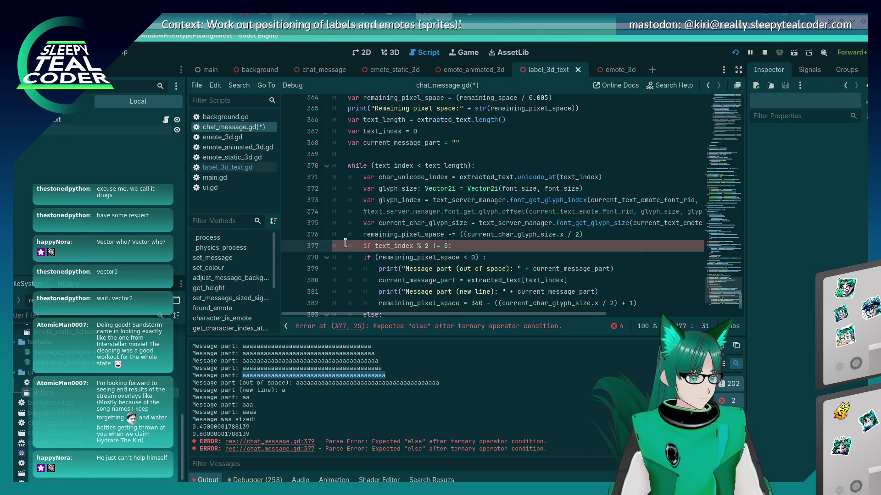
pyautogui.press('End')
pyautogui.press('Return')
pyautogui.write('pass')
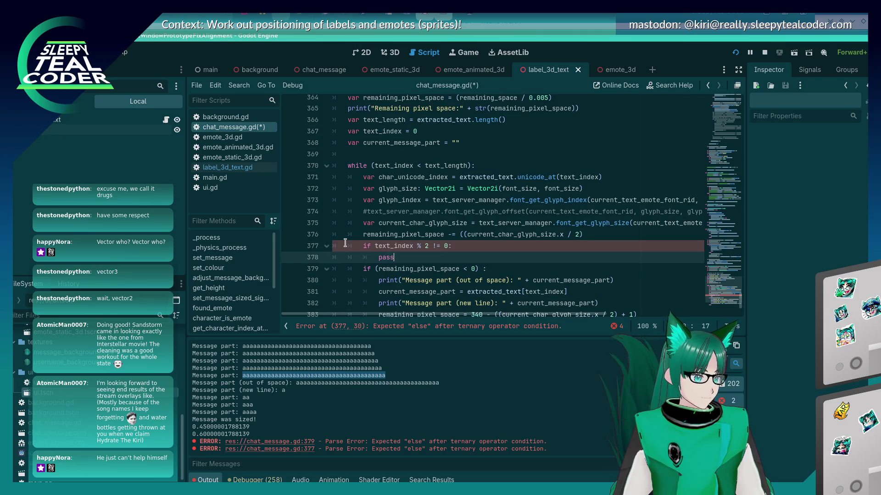
# Wrap the condition in parentheses, giving if (text_index % 2 != 0):.
pyautogui.press('Up')
pyautogui.write('(')
pyautogui.press('End')
pyautogui.press('Left')
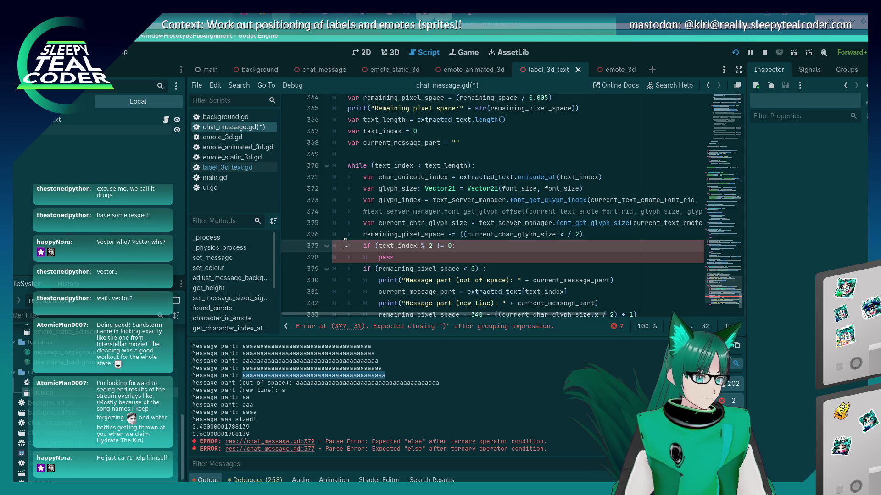
pyautogui.write(')')
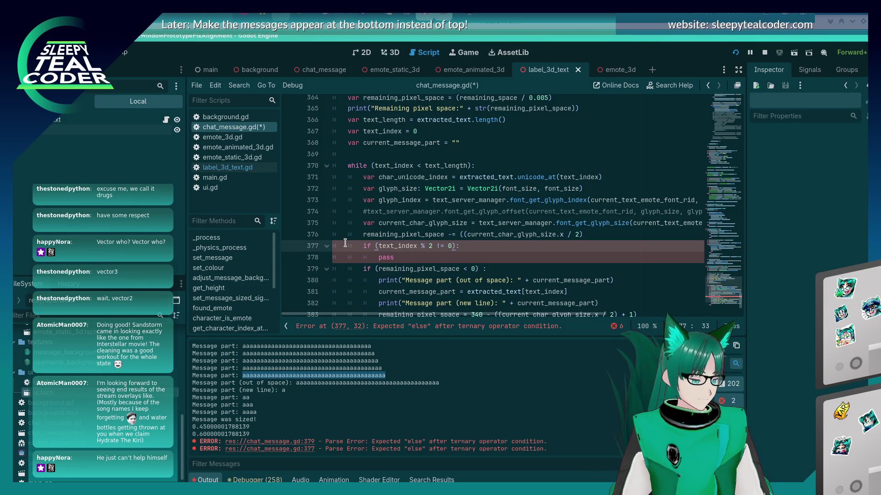
# Delete the pass line and the whole odd-index if line, leaving line 377 blank.
pyautogui.press('Down')
pyautogui.press('End')
pyautogui.hotkey('shift', 'Home')
pyautogui.press('BackSpace')
pyautogui.press('BackSpace')
pyautogui.press('BackSpace')
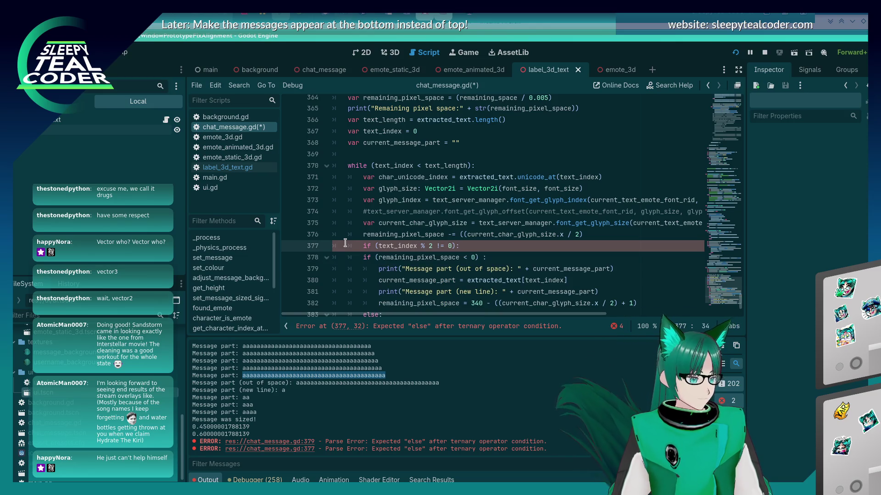
pyautogui.moveTo(388, 249)
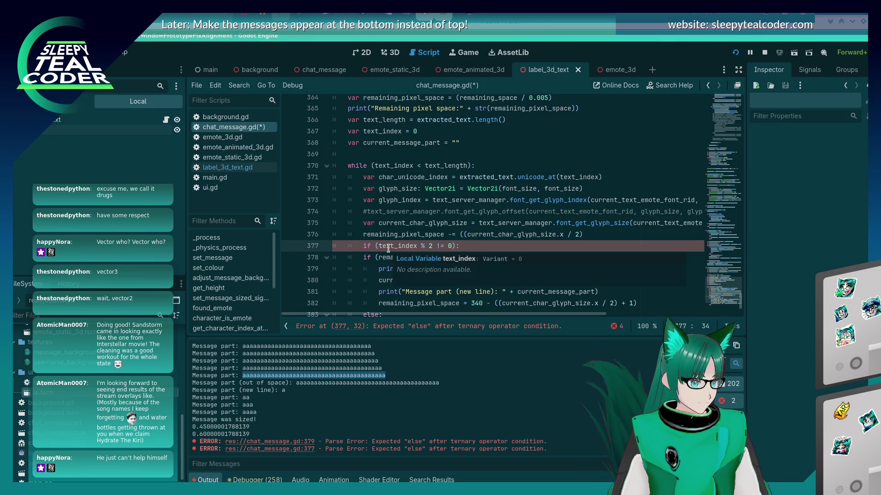
pyautogui.press('BackSpace')
pyautogui.moveTo(375, 248); pyautogui.dragTo(455, 247)
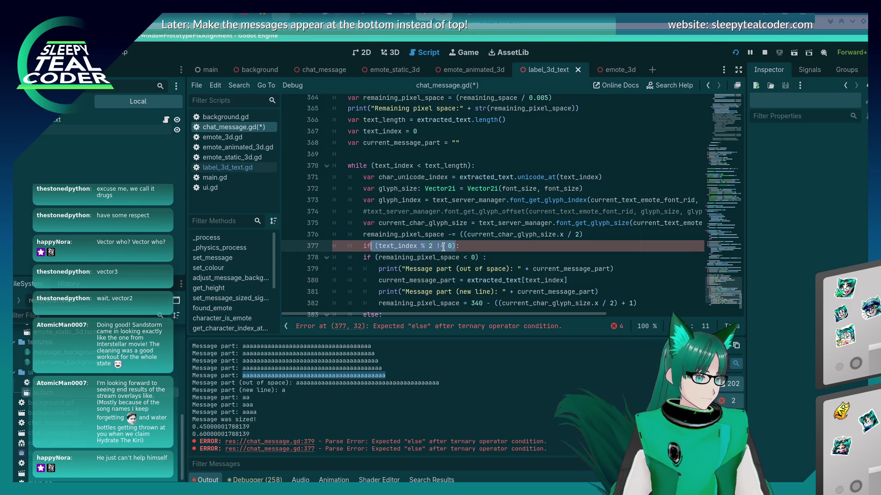
pyautogui.press('BackSpace')
pyautogui.write('modu:')
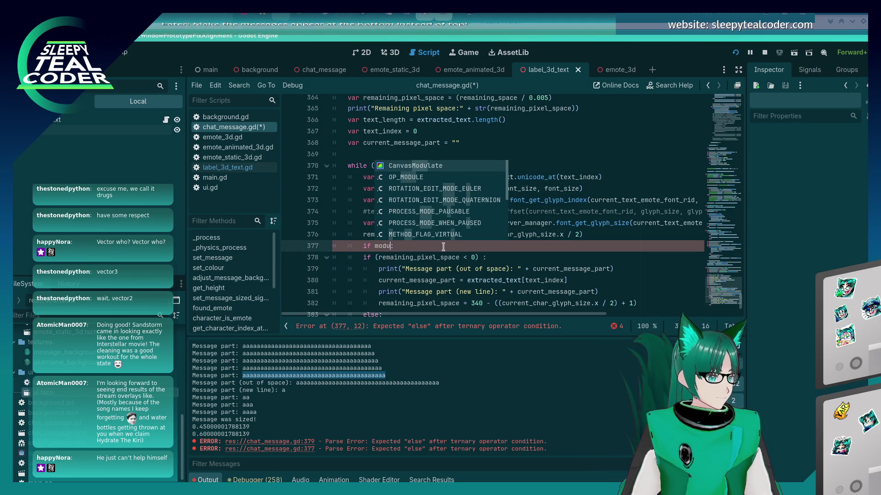
pyautogui.press('Escape')
pyautogui.hotkey('shift', 'Home')
pyautogui.hotkey('shift', 'Home')
pyautogui.press('BackSpace')
pyautogui.press('BackSpace')
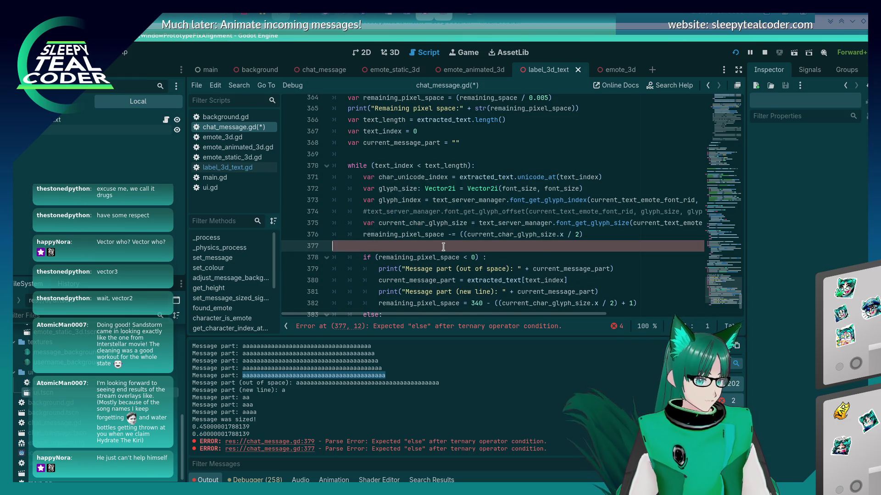
# Try a second_character check at the end of the loop, undo it, and save chat_message.gd.
pyautogui.press('Up')
pyautogui.press('Up')
pyautogui.press('Up')
pyautogui.press('Down')
pyautogui.press('Down')
pyautogui.press('Down')
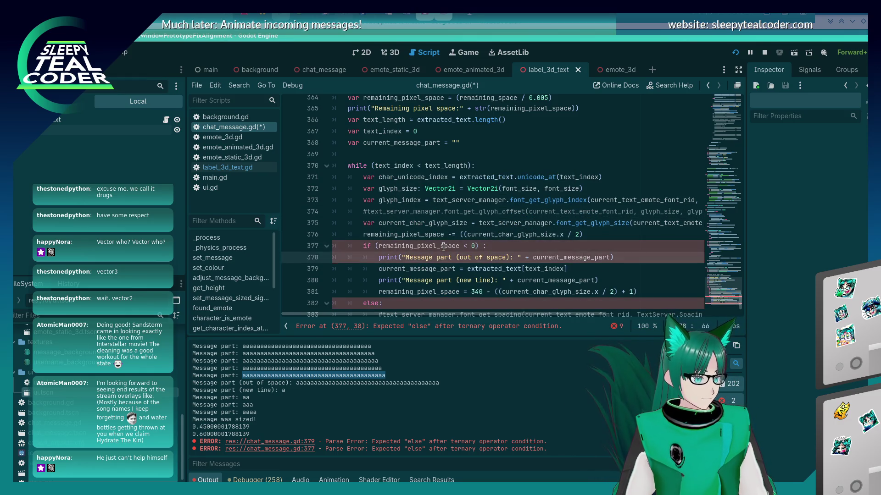
pyautogui.press('Down')
pyautogui.press('Down')
pyautogui.press('Down')
pyautogui.press('Home')
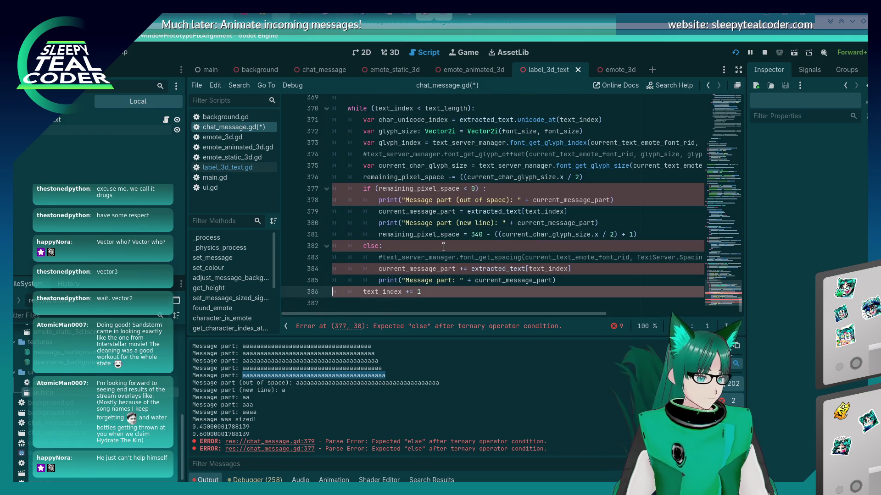
pyautogui.hotkey('ctrl', 'z')
pyautogui.hotkey('ctrl', 'z')
pyautogui.hotkey('ctrl', 'z')
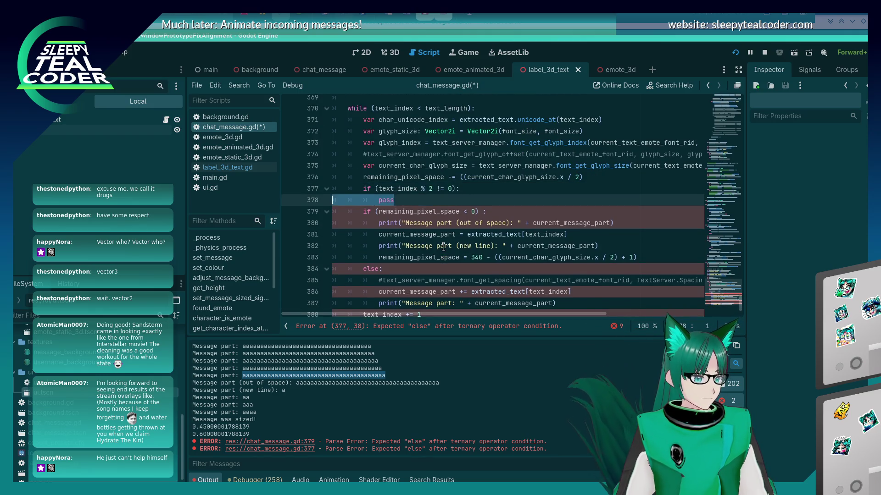
pyautogui.hotkey('ctrl', 'y')
pyautogui.hotkey('ctrl', 'y')
pyautogui.hotkey('ctrl', 'y')
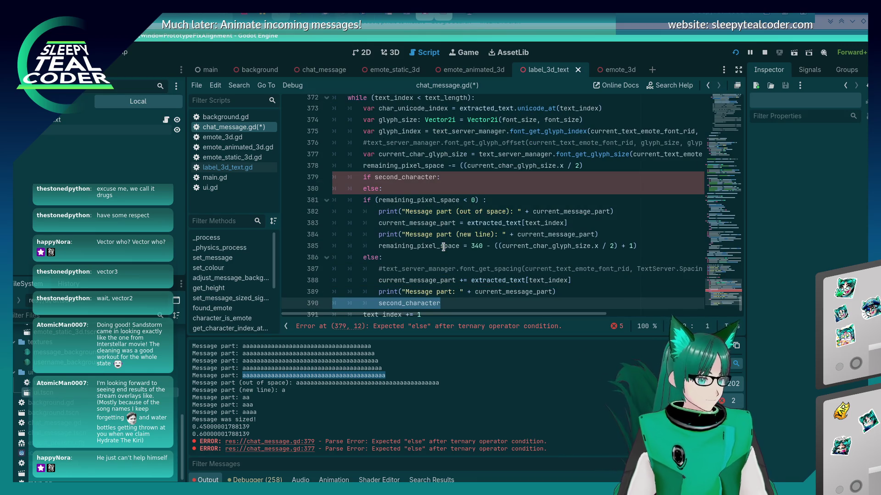
pyautogui.hotkey('ctrl', 'z')
pyautogui.hotkey('ctrl', 'z')
pyautogui.hotkey('ctrl', 'z')
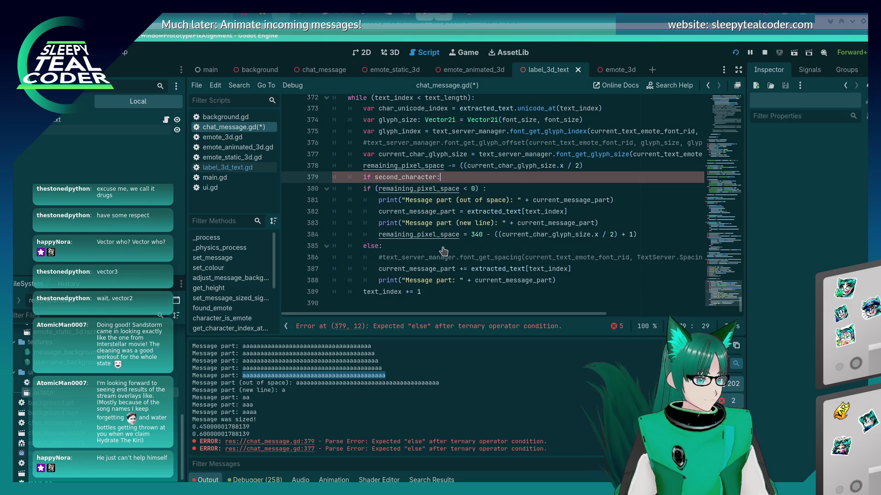
pyautogui.hotkey('ctrl', 'z')
pyautogui.hotkey('ctrl', 'z')
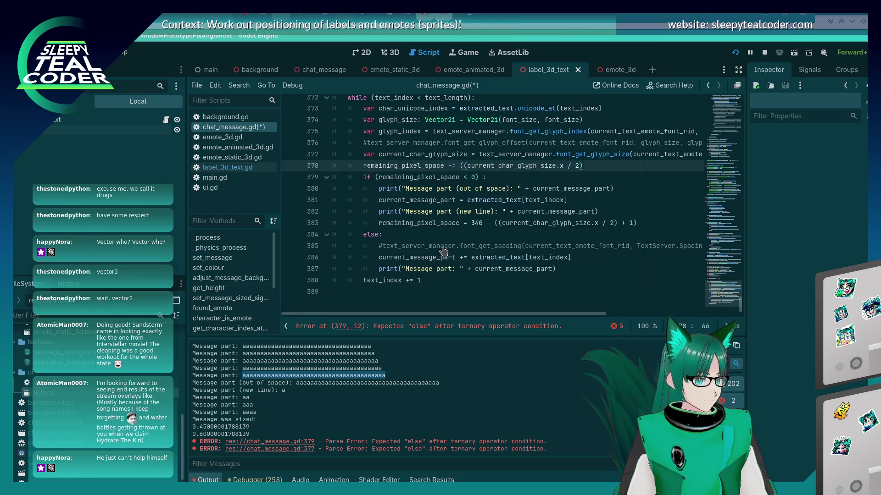
pyautogui.hotkey('ctrl', 's')
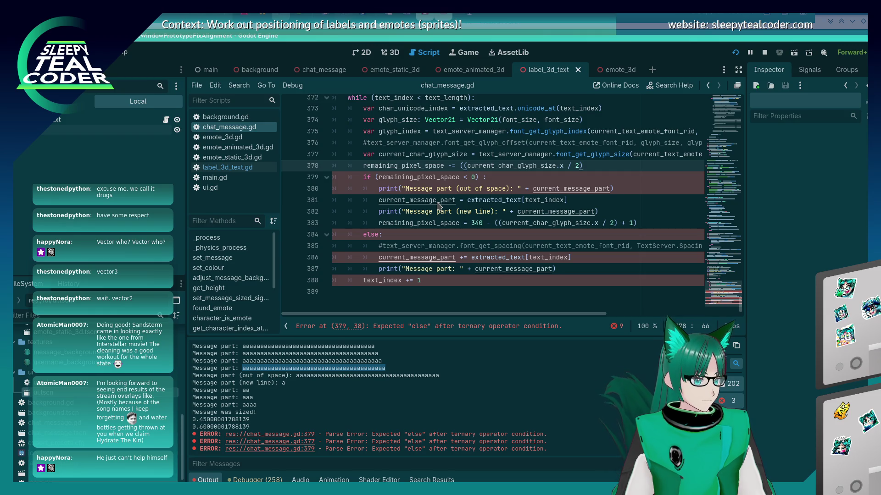
# Start a variable declaration above the while loop, erase it, and save.
pyautogui.click(417, 231)
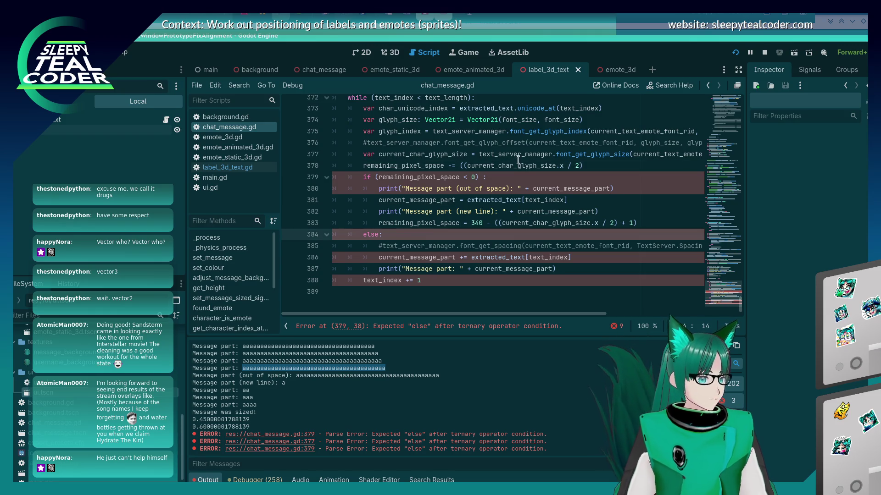
pyautogui.click(506, 177)
pyautogui.press('Up')
pyautogui.press('Up')
pyautogui.press('Up')
pyautogui.write('var e')
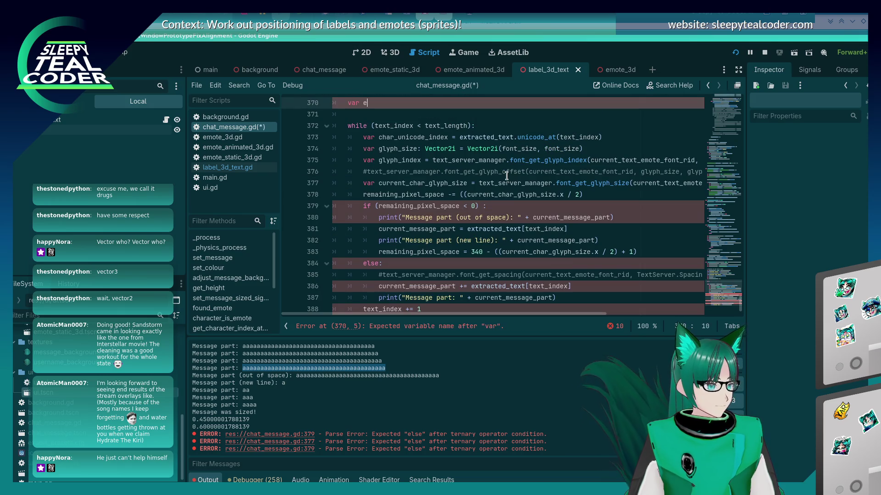
pyautogui.press('BackSpace')
pyautogui.press('BackSpace')
pyautogui.press('BackSpace')
pyautogui.hotkey('ctrl', 's')
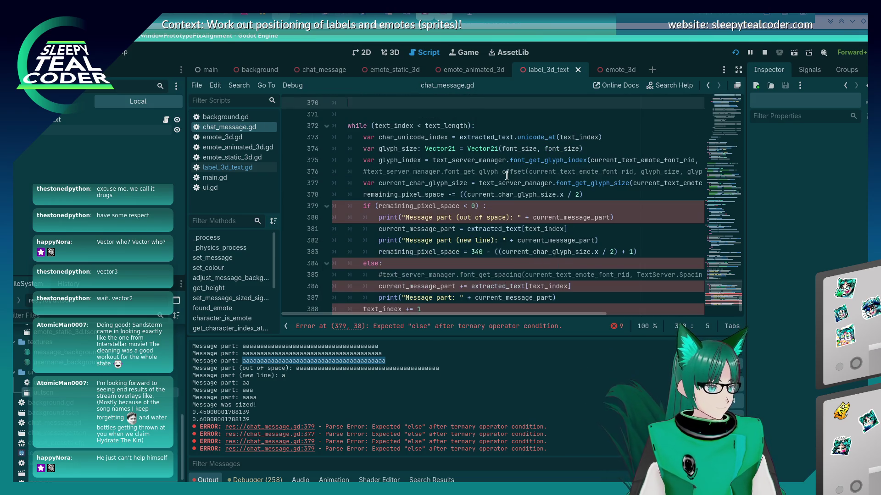
# Remove the blank line and make line 376 subtract ((current_char_glyph_size.x / 2) + 1), then save.
pyautogui.press('BackSpace')
pyautogui.press('BackSpace')
pyautogui.press('BackSpace')
pyautogui.press('Down')
pyautogui.press('Down')
pyautogui.press('Down')
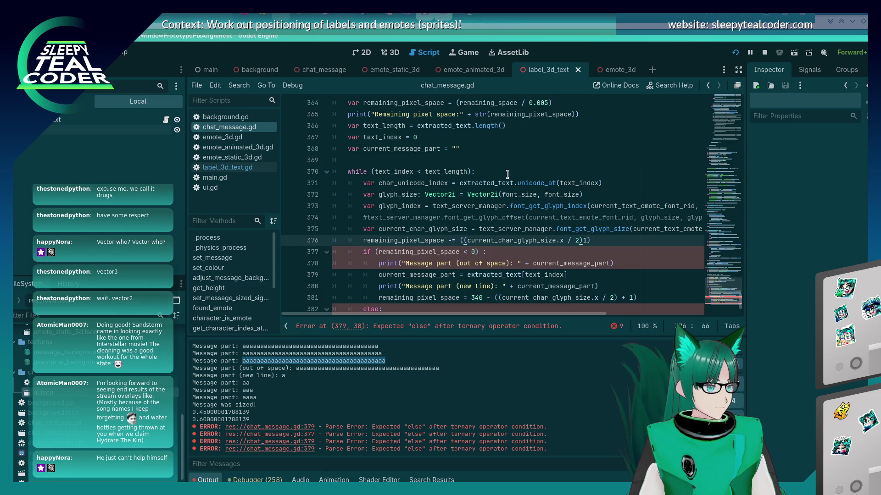
pyautogui.press('End')
pyautogui.write('1)')
pyautogui.write(' +')
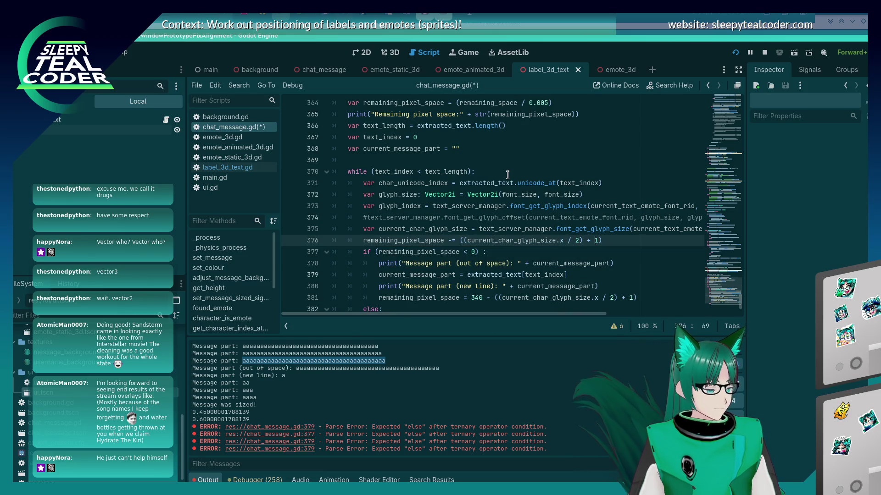
pyautogui.hotkey('ctrl', 's')
pyautogui.scroll(-2, 507, 175)
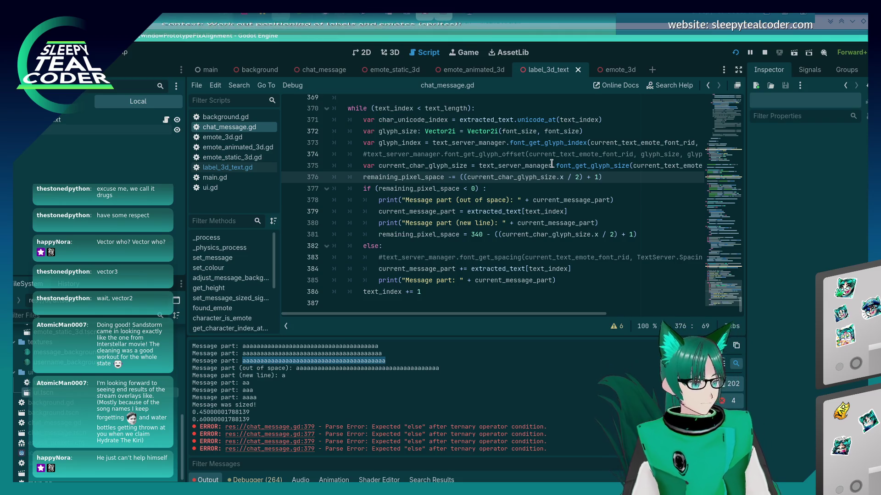
pyautogui.moveTo(551, 163)
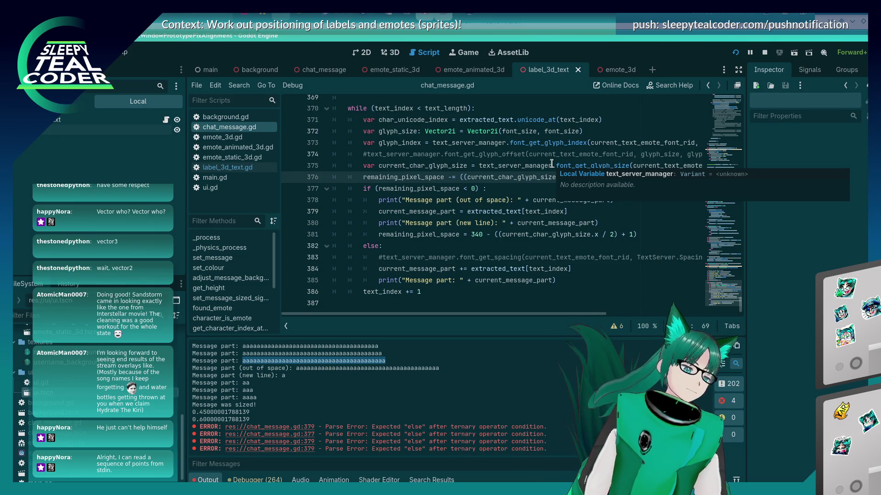
# Review the out-of-space check and new-line pixel reset on lines 377–381, then bring up the window switcher.
pyautogui.click(517, 186)
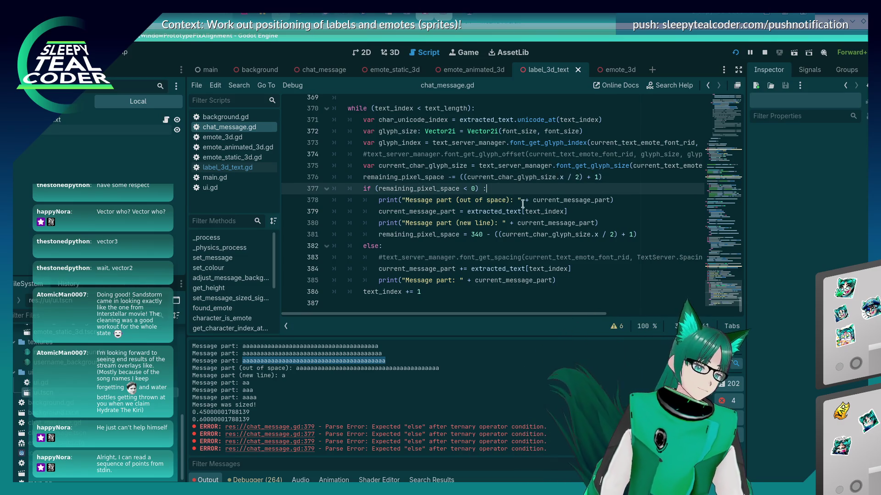
pyautogui.click(602, 224)
pyautogui.click(585, 235)
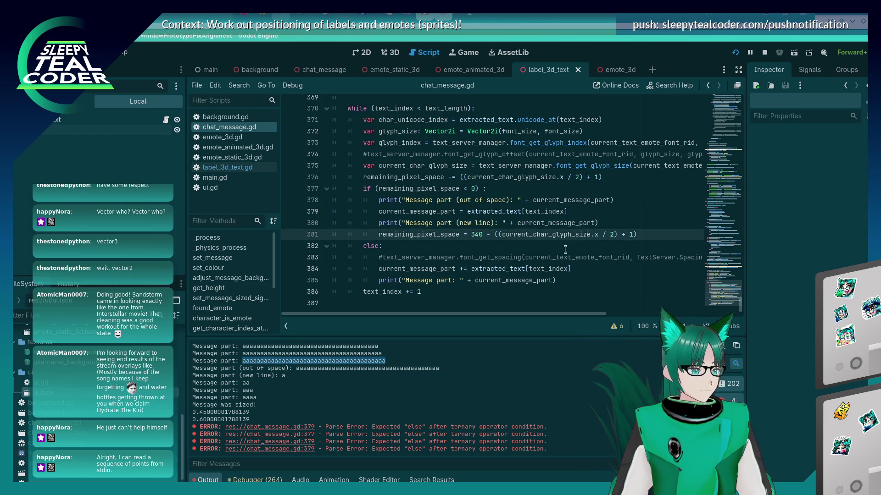
pyautogui.moveTo(537, 265)
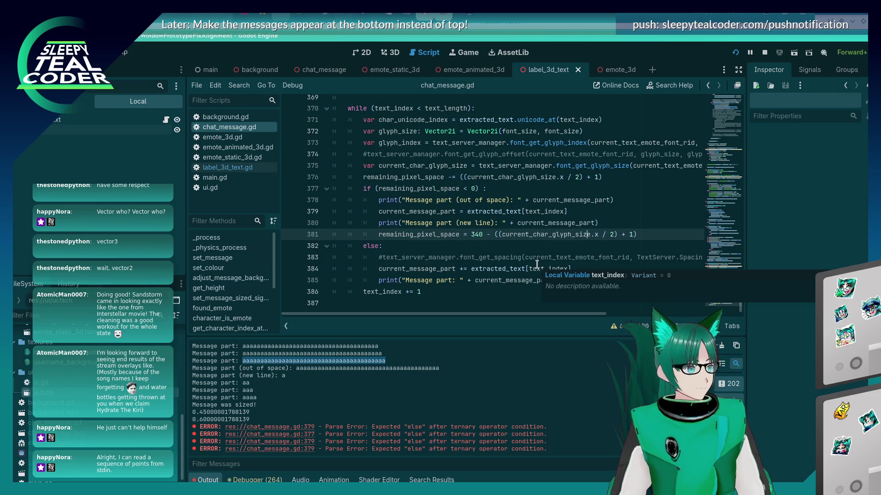
pyautogui.hotkey('alt', 'Tab')
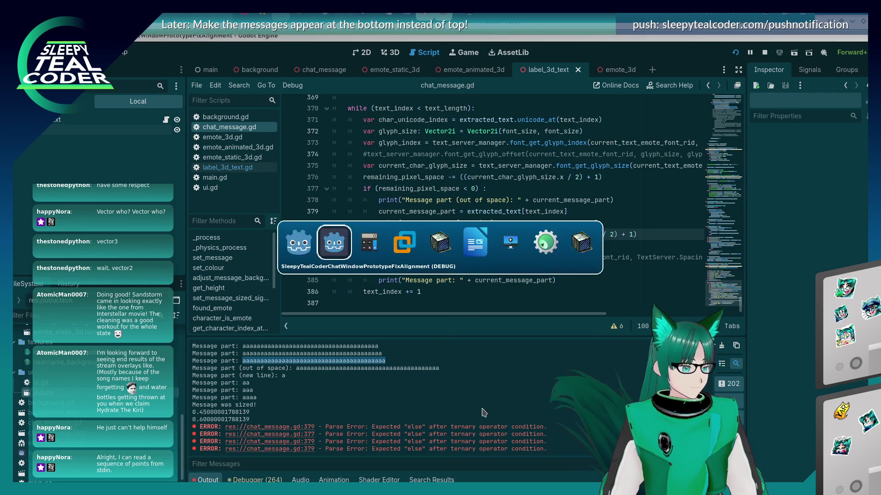
# Check the long wrapped test message in the running chat window.
pyautogui.click(543, 137)
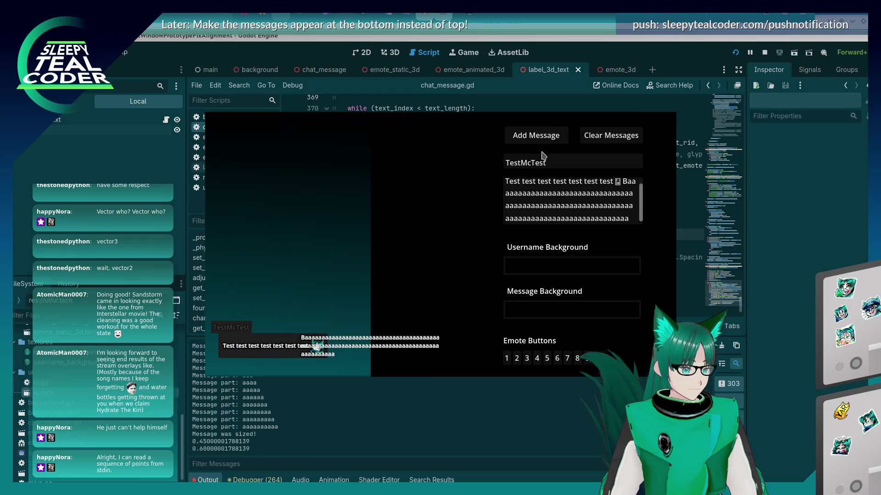
pyautogui.click(396, 402)
pyautogui.scroll(3, 390, 406)
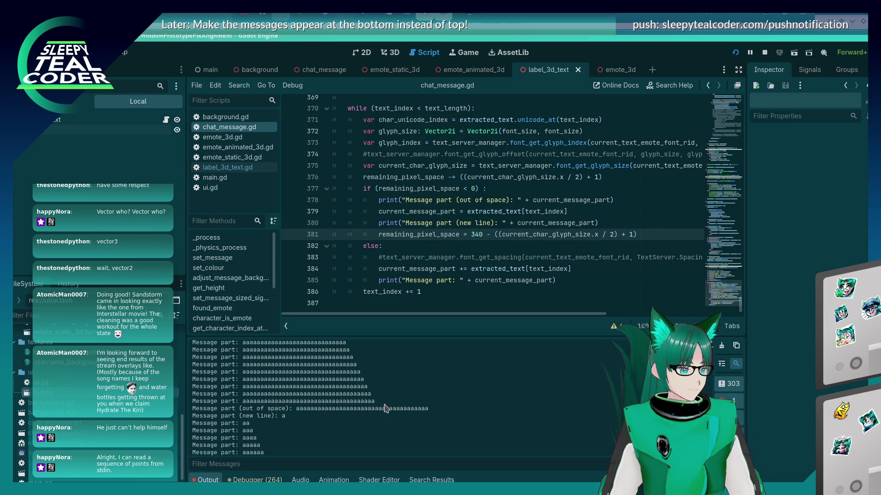
pyautogui.hotkey('alt', 'Tab')
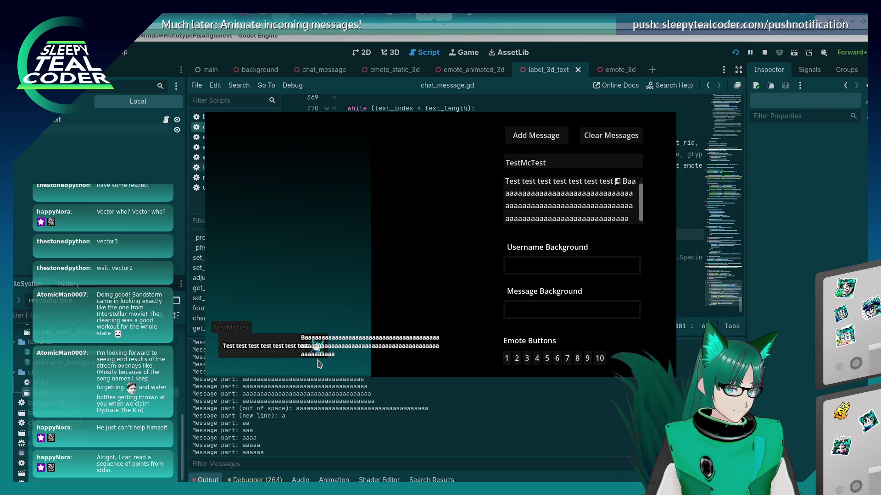
# Select the out-of-space and new-line entries in the editor's Output log.
pyautogui.click(343, 388)
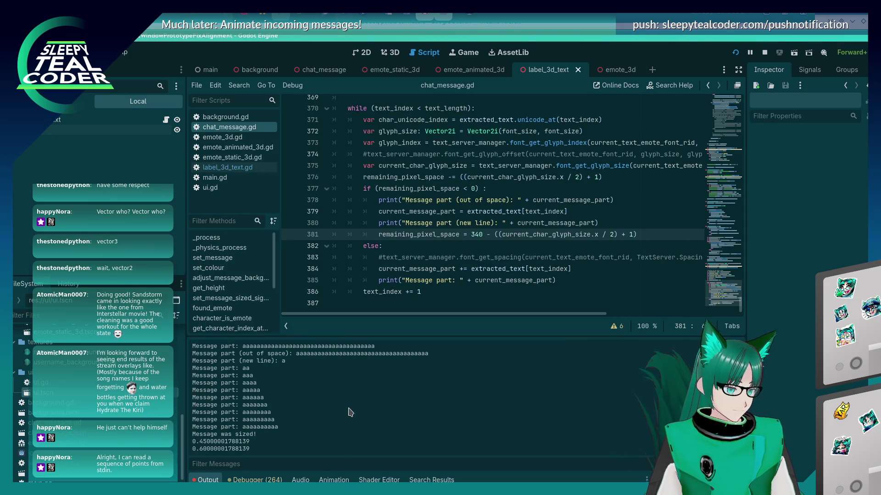
pyautogui.moveTo(278, 427); pyautogui.dragTo(243, 427)
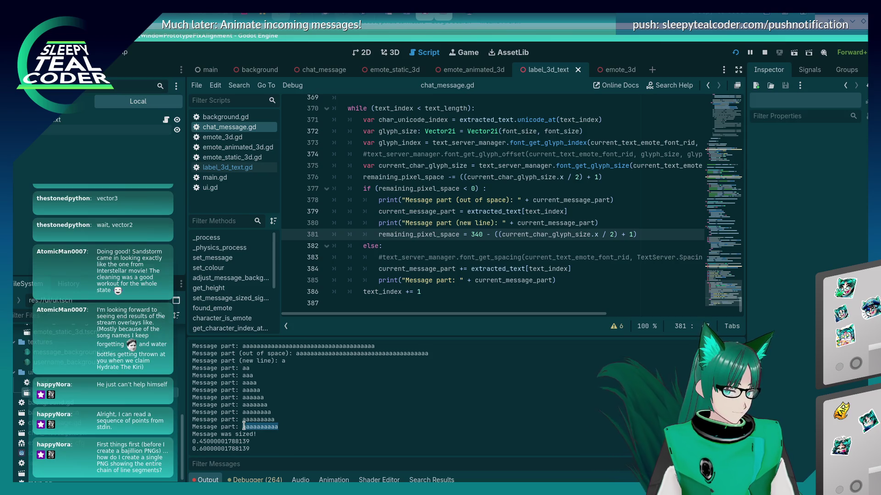
pyautogui.scroll(3, 315, 403)
pyautogui.doubleClick(316, 398)
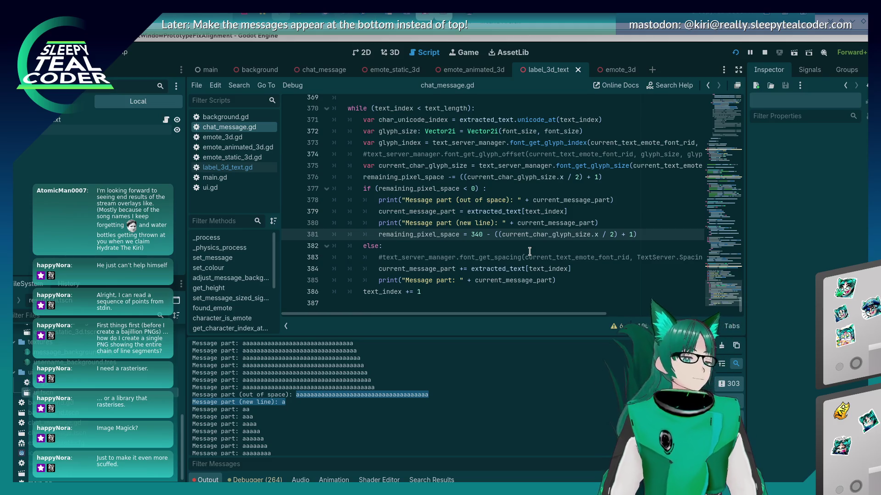
pyautogui.hotkey('alt', 'Tab')
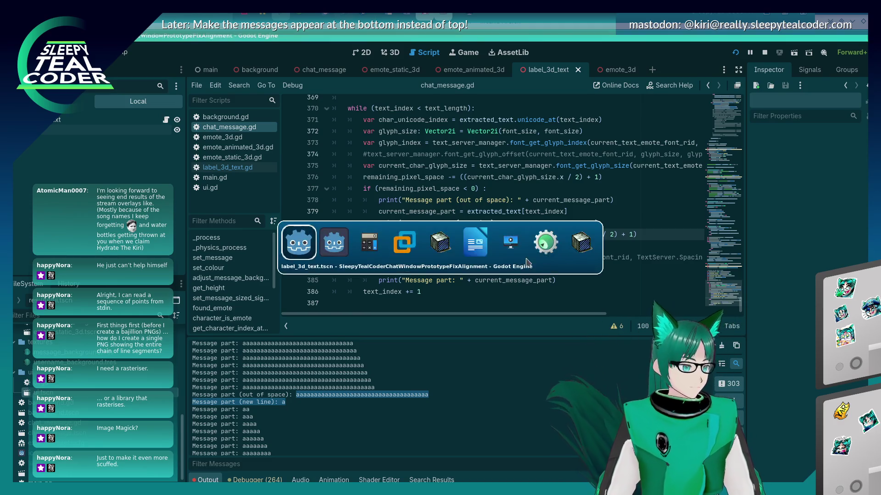
pyautogui.hotkey('alt', 'Tab')
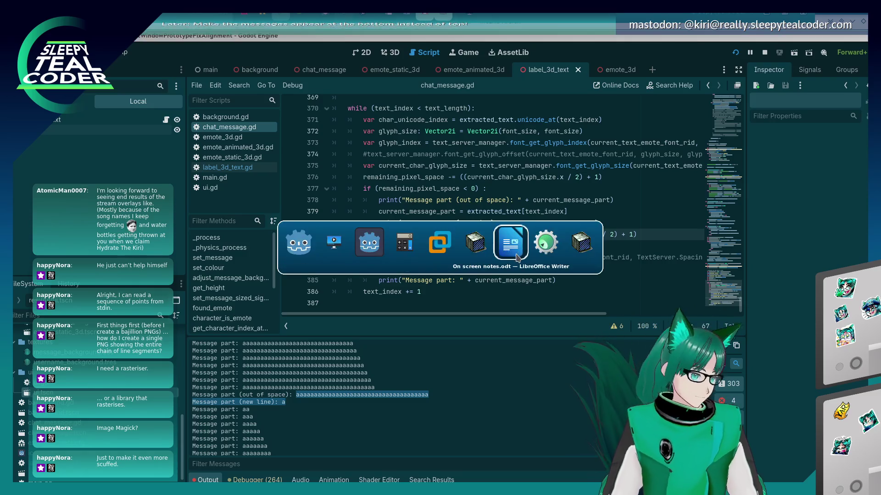
pyautogui.hotkey('alt', 'Tab')
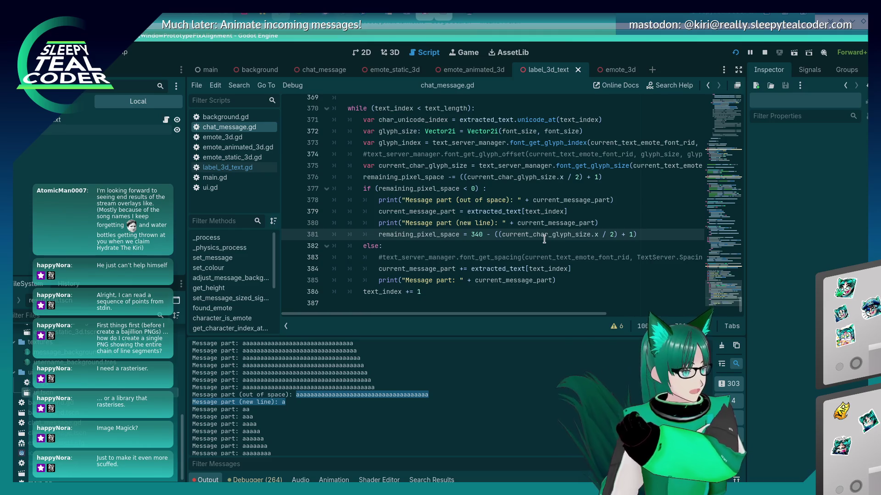
pyautogui.scroll(4, 537, 248)
pyautogui.scroll(3, 535, 251)
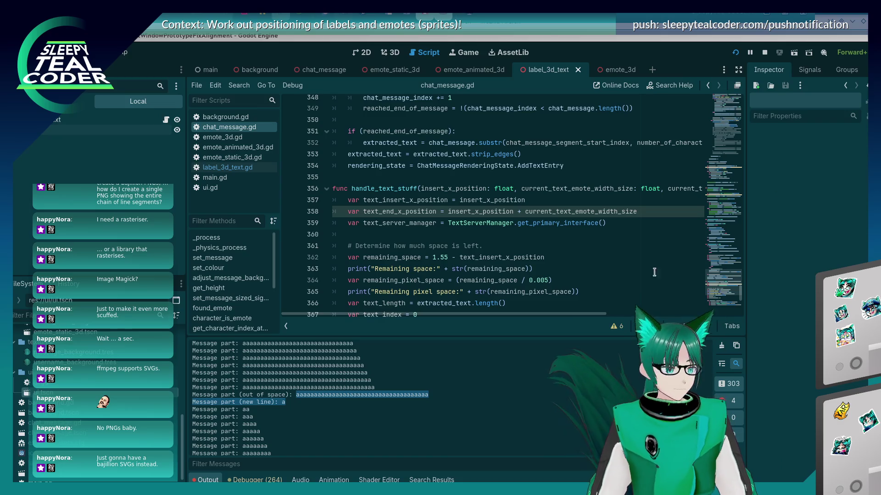
pyautogui.click(520, 234)
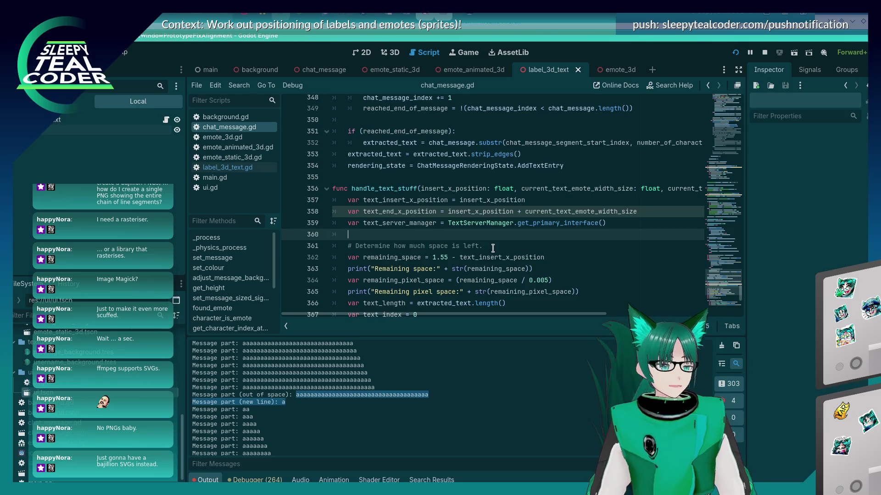
pyautogui.press('Tab')
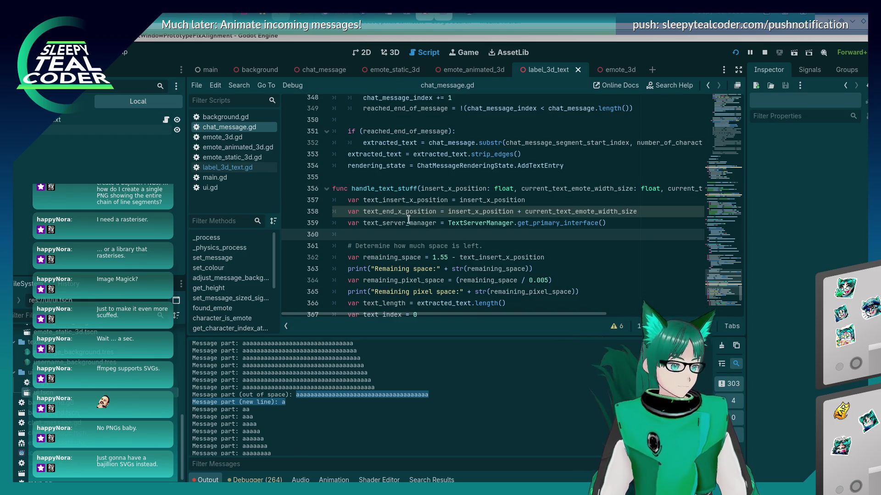
pyautogui.scroll(-2, 408, 219)
pyautogui.scroll(1, 408, 219)
pyautogui.scroll(-3, 406, 218)
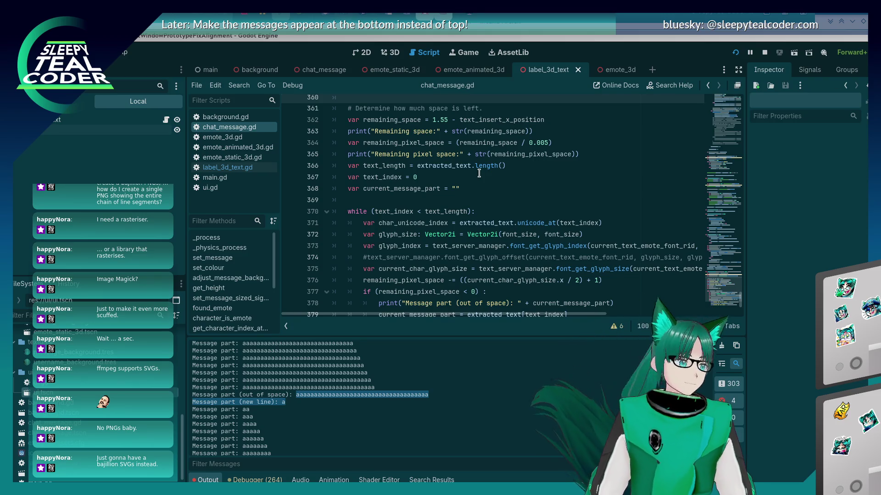
pyautogui.click(482, 230)
pyautogui.scroll(-1, 482, 226)
pyautogui.scroll(-2, 483, 226)
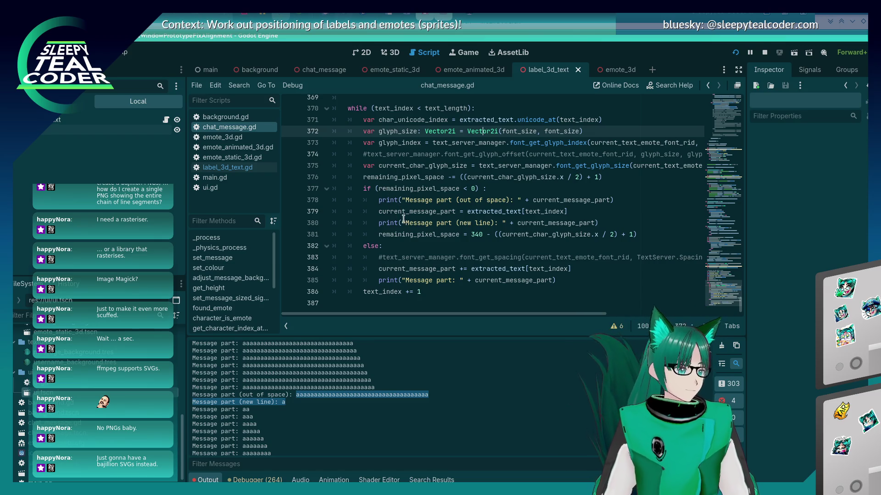
pyautogui.scroll(-2, 359, 390)
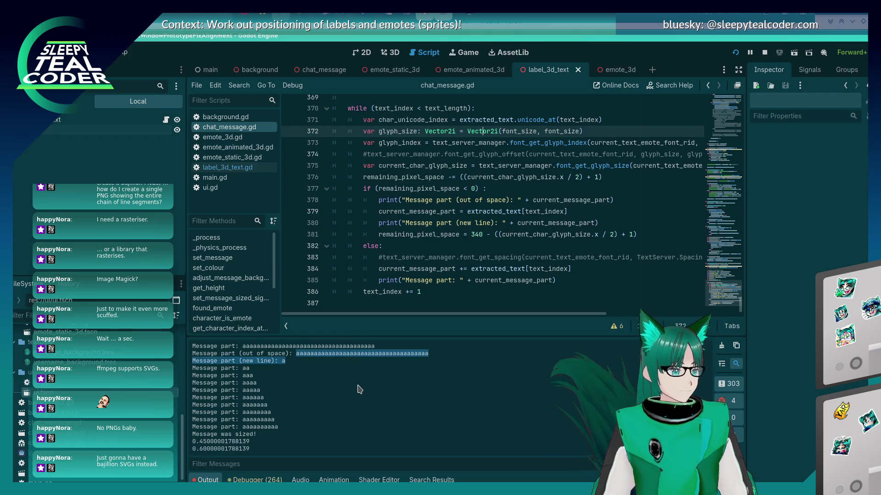
pyautogui.scroll(3, 359, 390)
pyautogui.scroll(-6, 358, 393)
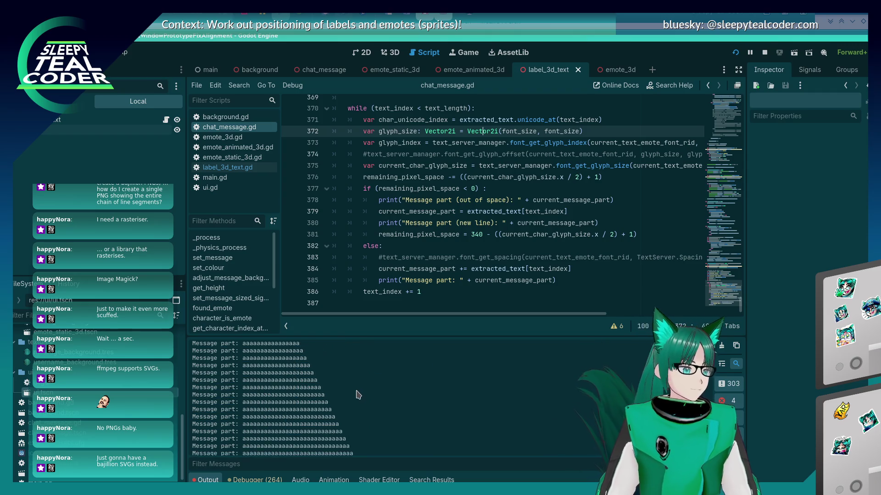
pyautogui.scroll(-5, 358, 396)
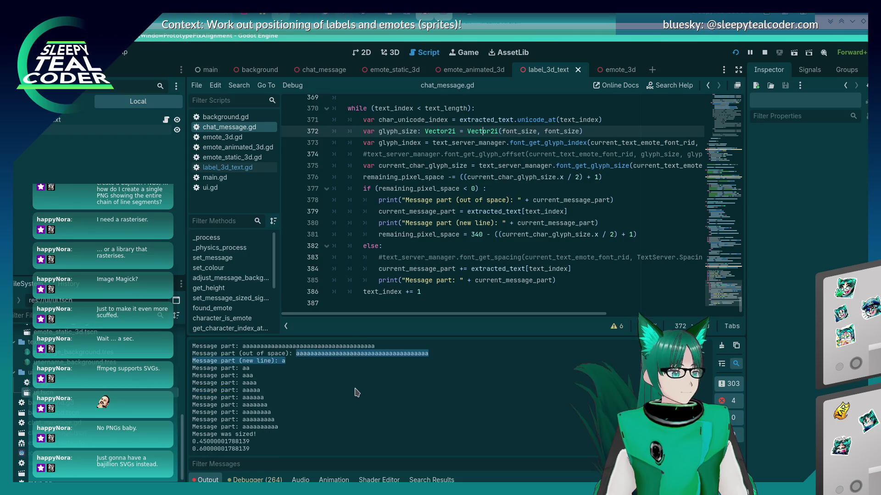
pyautogui.scroll(2, 471, 256)
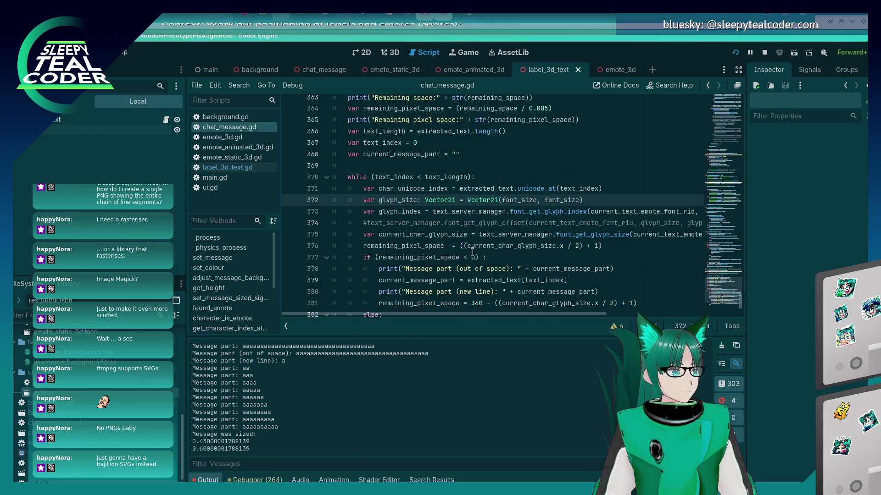
pyautogui.scroll(-2, 470, 255)
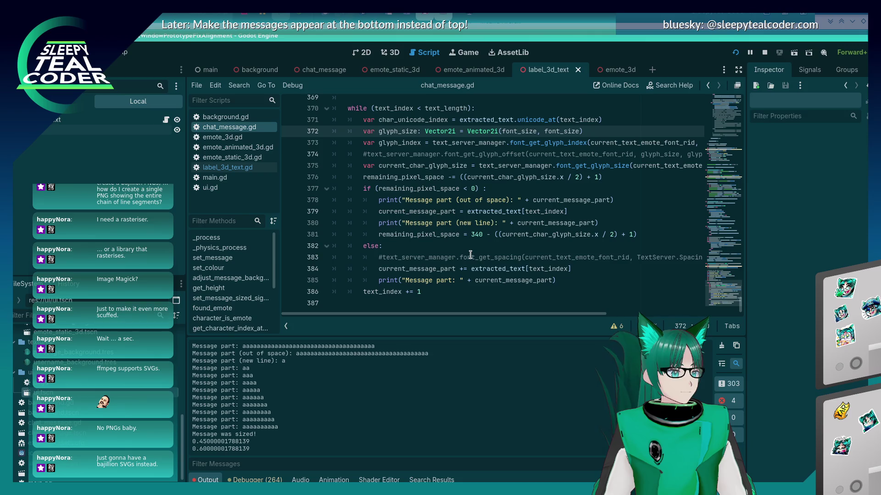
pyautogui.scroll(2, 470, 255)
pyautogui.scroll(1, 470, 255)
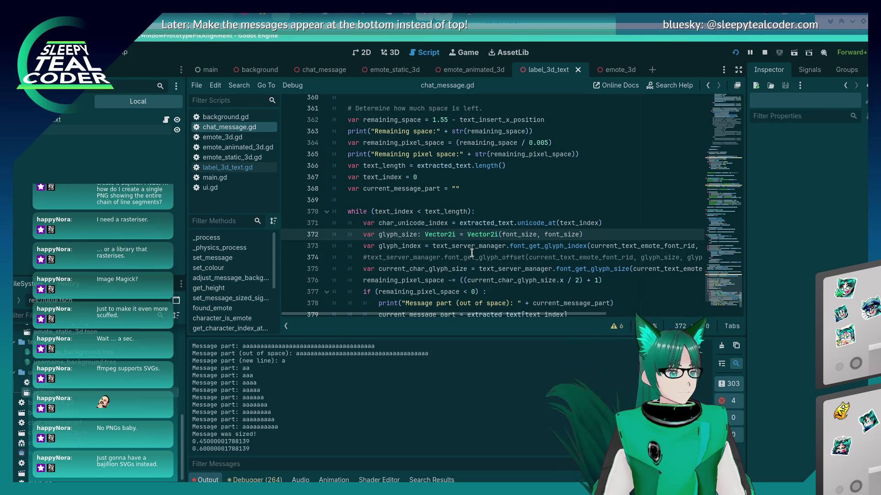
pyautogui.click(503, 222)
pyautogui.doubleClick(502, 222)
pyautogui.click(501, 223)
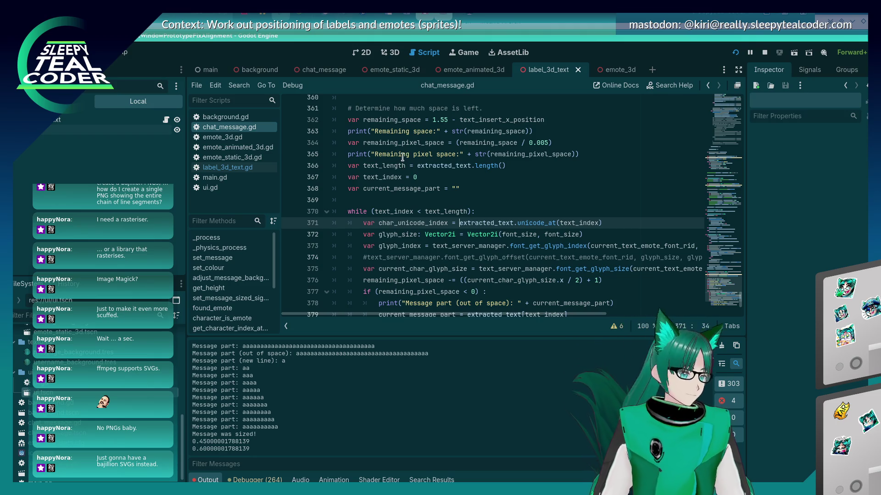
pyautogui.scroll(-3, 399, 173)
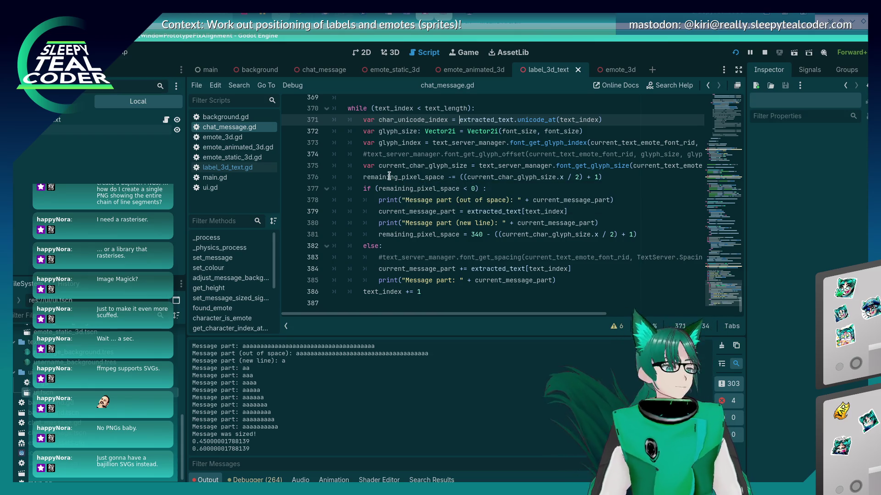
pyautogui.scroll(1, 377, 186)
pyautogui.scroll(-1, 376, 186)
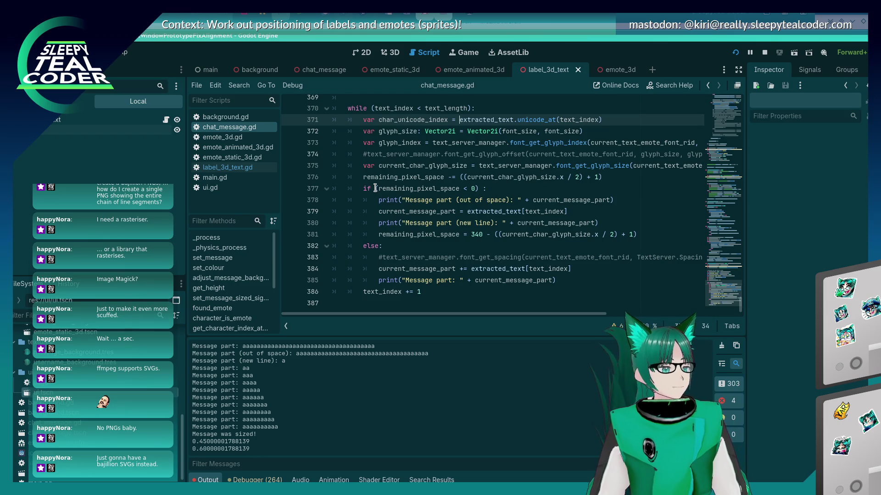
# After line 381, add 'var new_text_label = label_3d_text.instantiate()' followed by a new_text_label line.
pyautogui.click(663, 229)
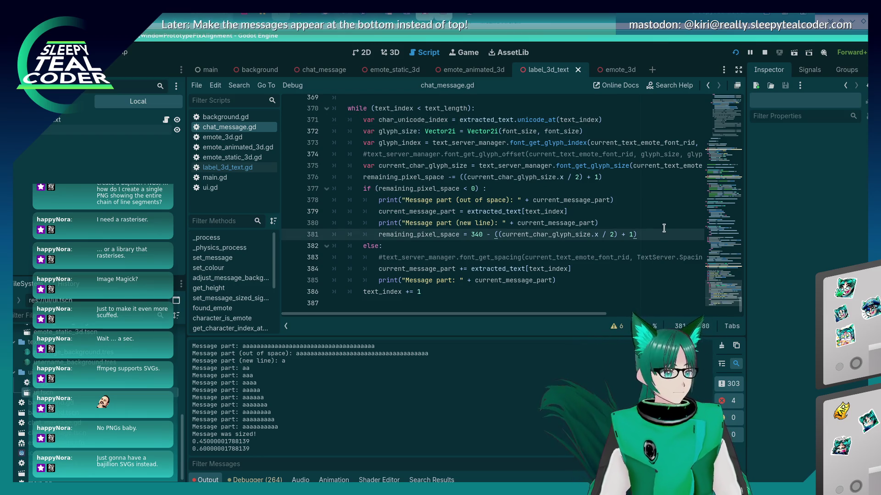
pyautogui.press('Return')
pyautogui.write('var new ')
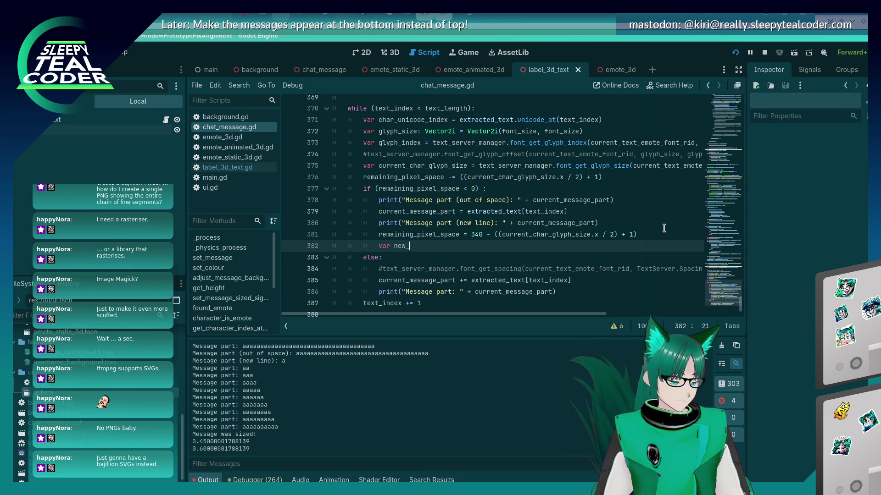
pyautogui.write('text_label = label_3d_text.')
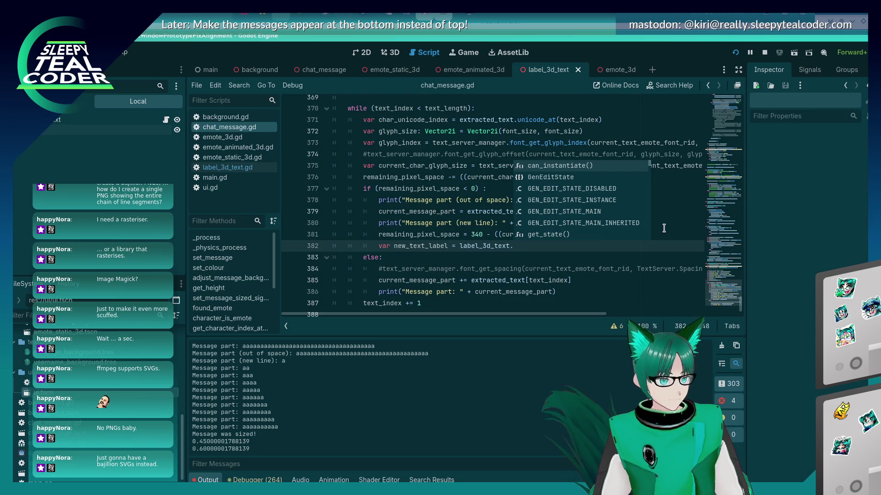
pyautogui.write('can_instan')
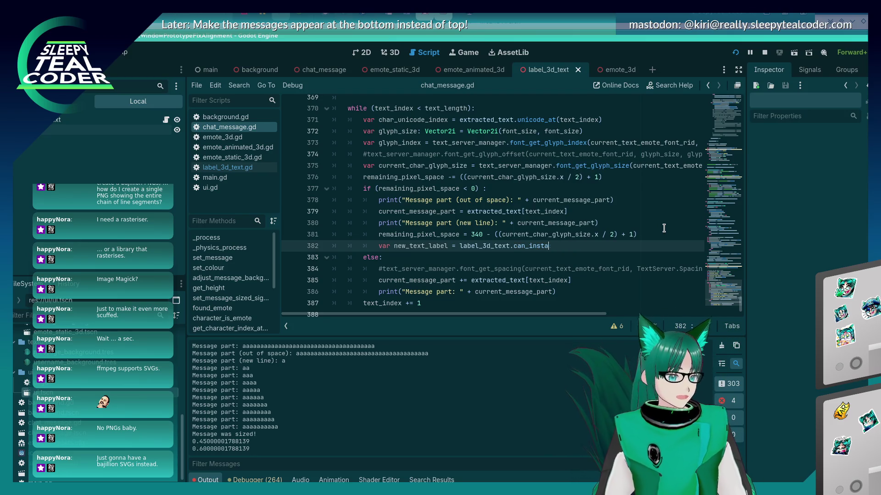
pyautogui.press('BackSpace')
pyautogui.press('BackSpace')
pyautogui.press('BackSpace')
pyautogui.write('ini')
pyautogui.press('Down')
pyautogui.press('Down')
pyautogui.press('Return')
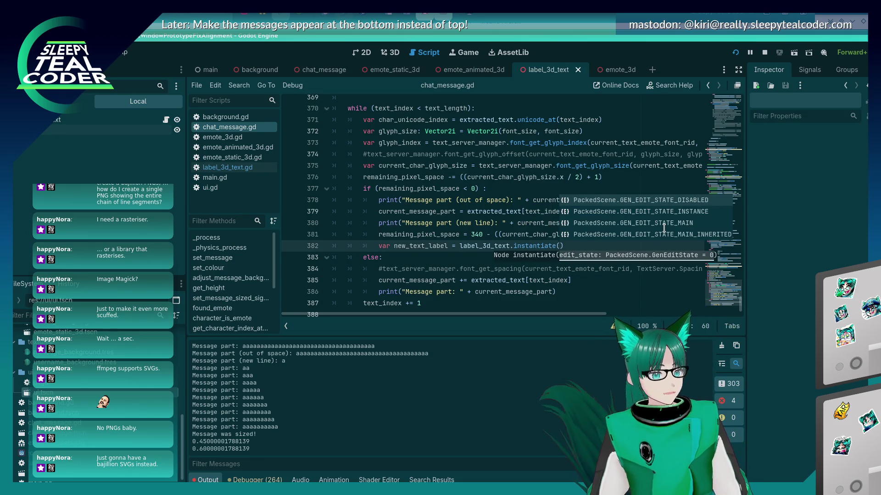
pyautogui.press('End')
pyautogui.press('Return')
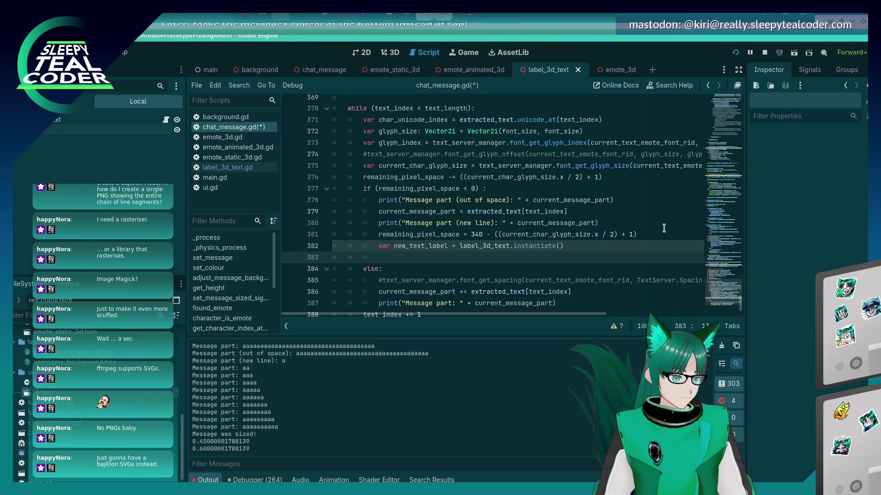
pyautogui.write('new_text_label')
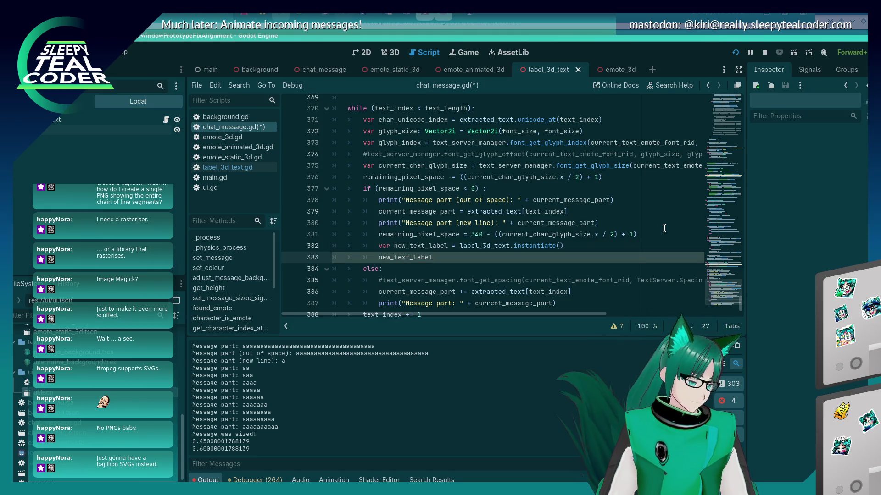
# Insert blank lines above the while loop and begin a 'var' declaration on line 370.
pyautogui.press('Up')
pyautogui.press('Up')
pyautogui.press('Up')
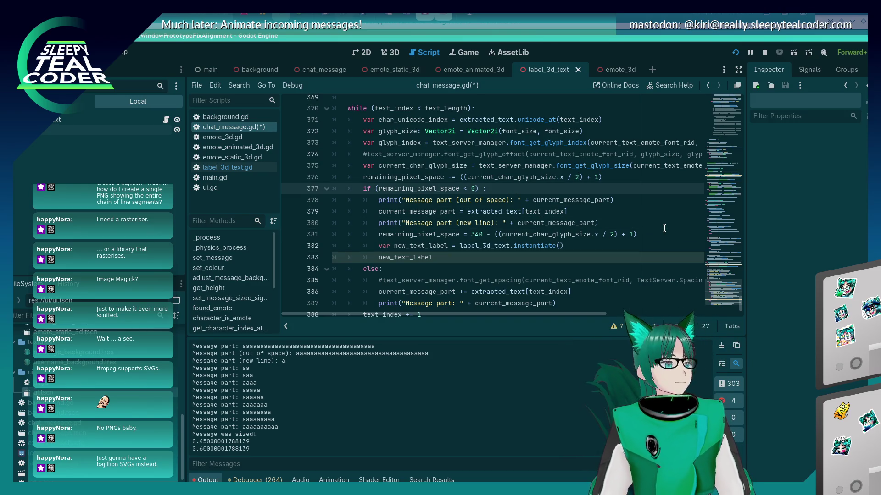
pyautogui.press('Up')
pyautogui.press('Return')
pyautogui.press('Return')
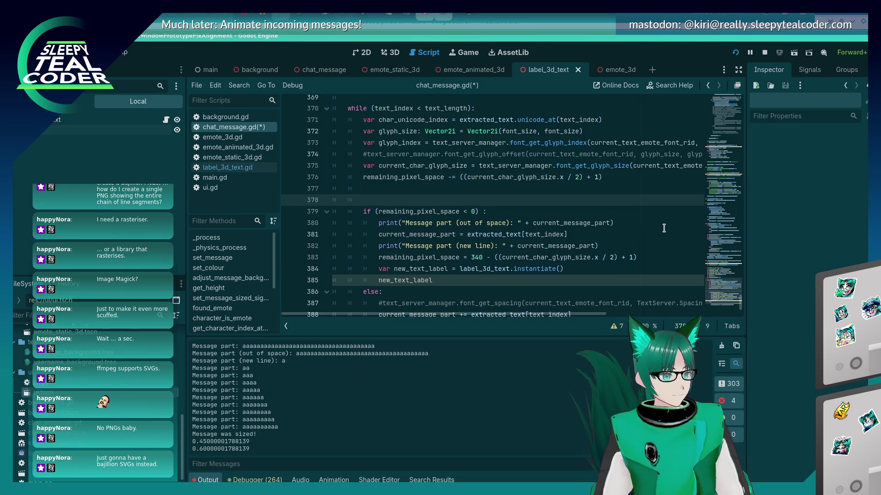
pyautogui.hotkey('ctrl', 'z')
pyautogui.hotkey('ctrl', 'z')
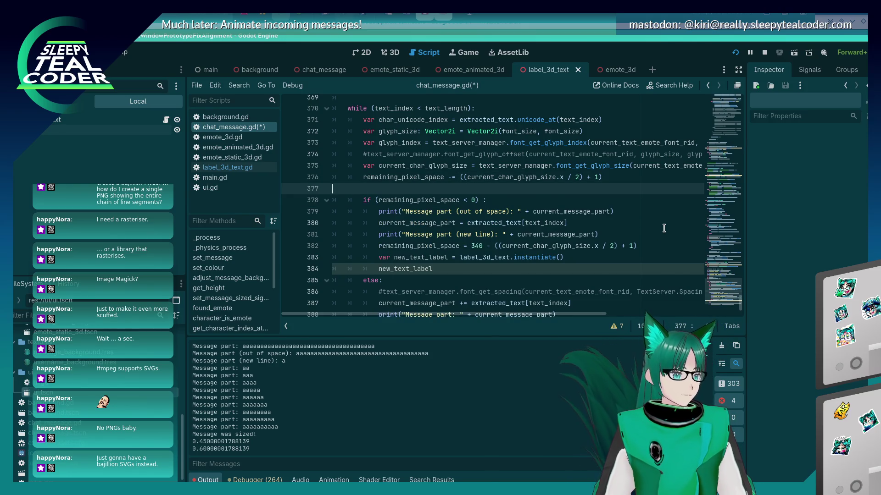
pyautogui.press('Up')
pyautogui.press('Up')
pyautogui.press('Up')
pyautogui.press('Up')
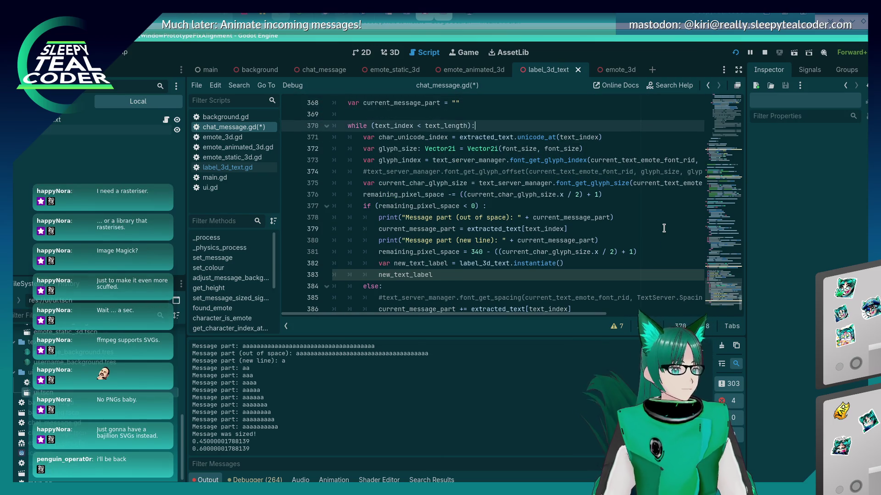
pyautogui.press('Return')
pyautogui.press('Return')
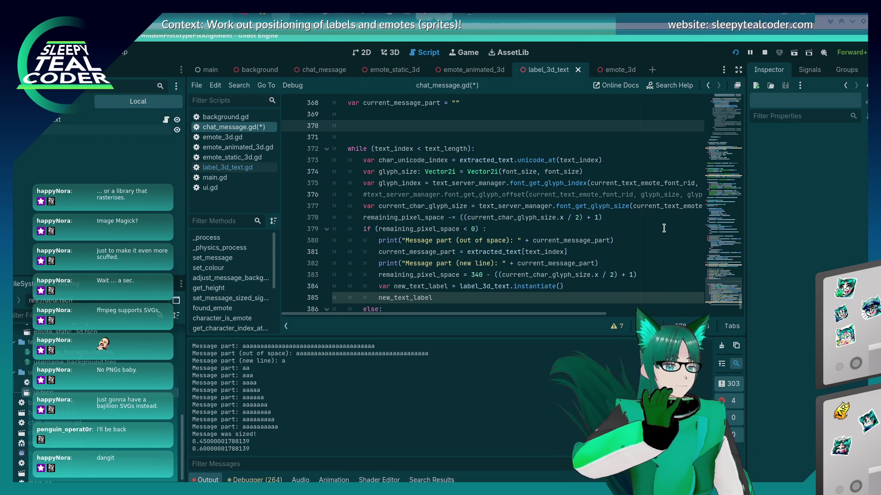
pyautogui.write('var')
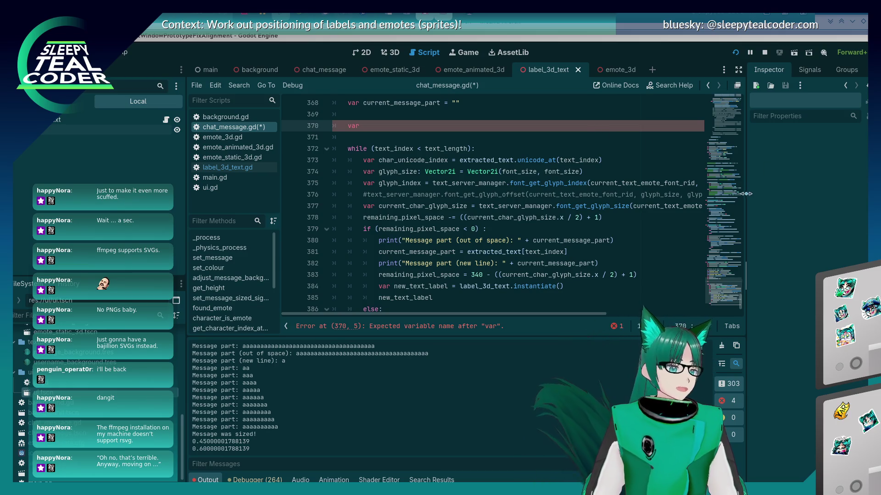
# Declare new_text_label_required = false on line 370 and save.
pyautogui.click(501, 206)
pyautogui.scroll(3, 497, 210)
pyautogui.click(413, 232)
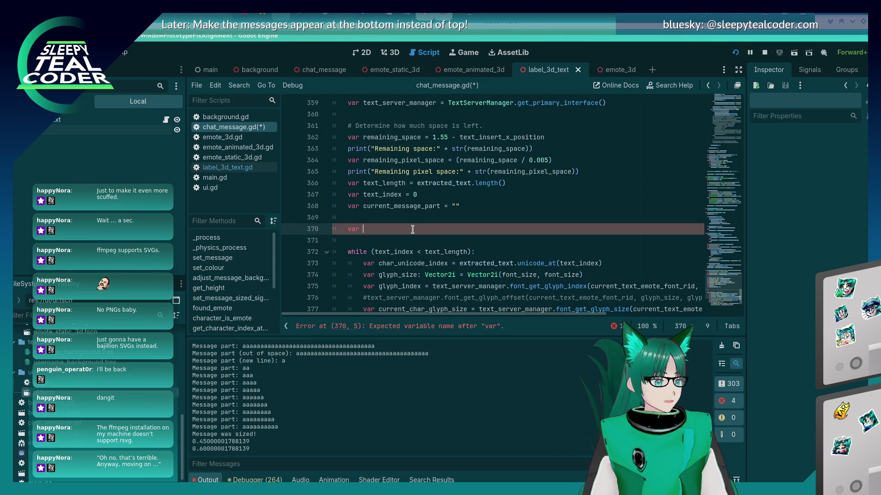
pyautogui.write('label_required')
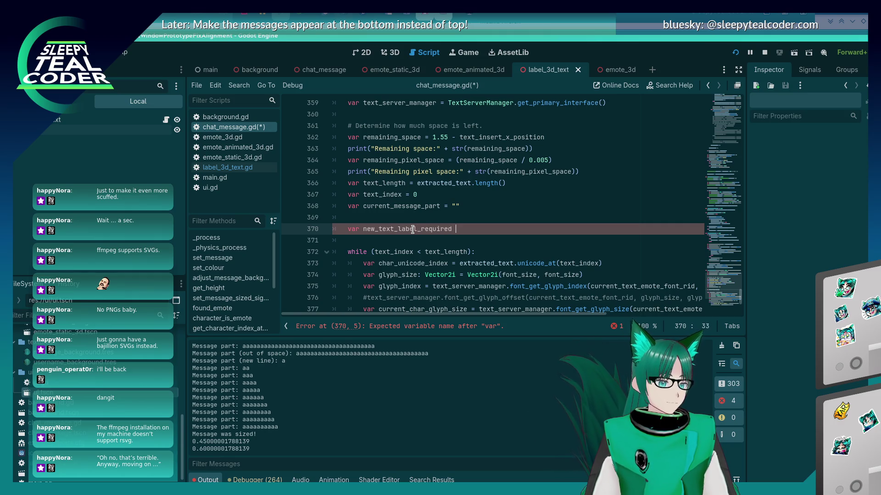
pyautogui.press('BackSpace')
pyautogui.write(':')
pyautogui.press('Escape')
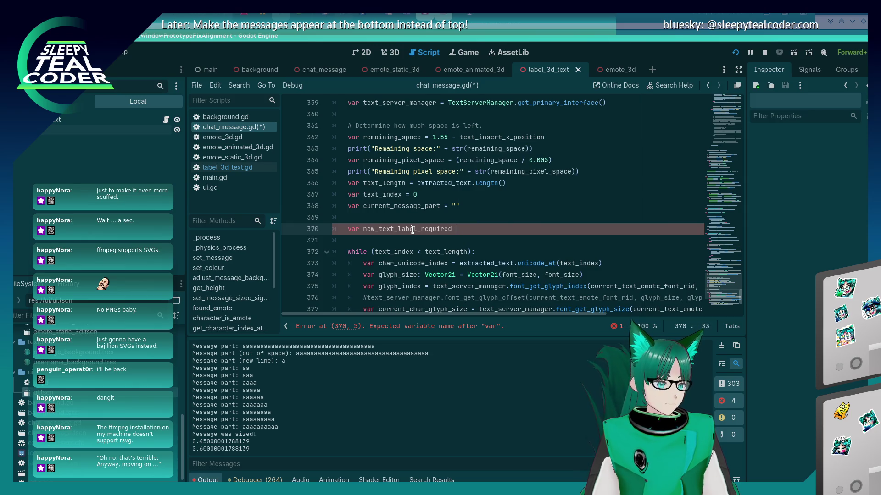
pyautogui.write('= fa')
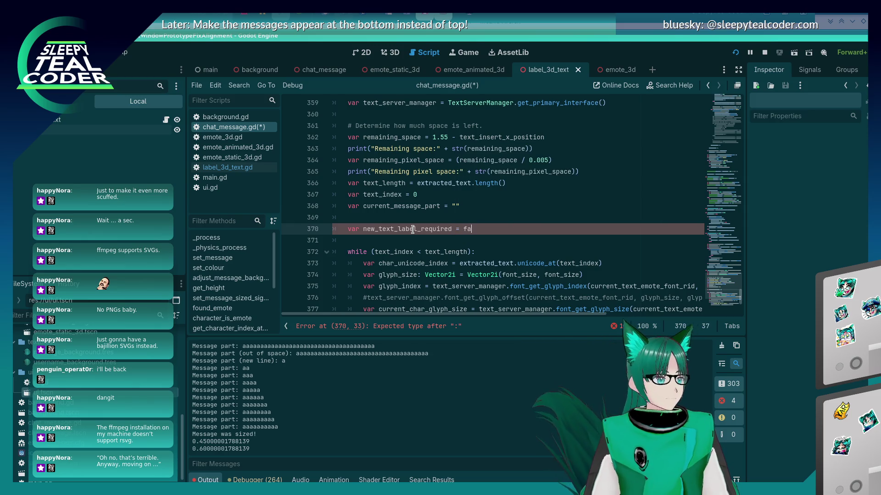
pyautogui.write('lse')
pyautogui.hotkey('ctrl', 's')
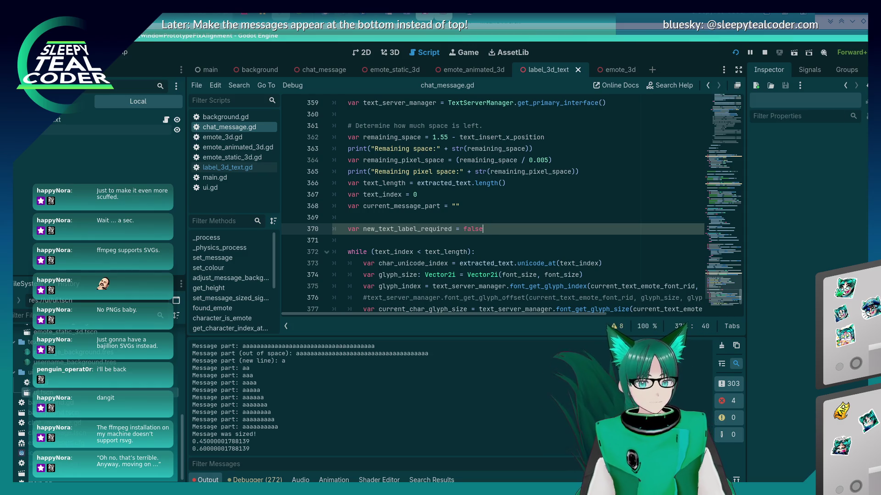
# Delete the leftover new_text_label text in the loop.
pyautogui.click(395, 235)
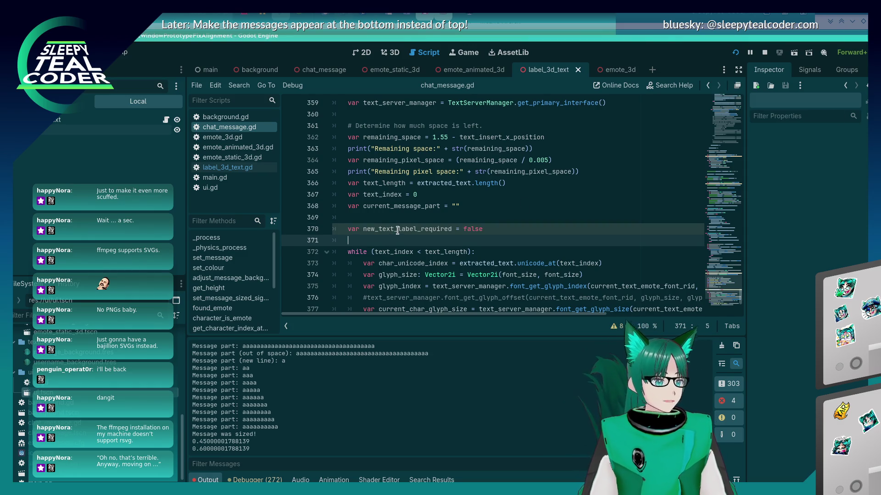
pyautogui.doubleClick(397, 231)
pyautogui.scroll(-5, 444, 247)
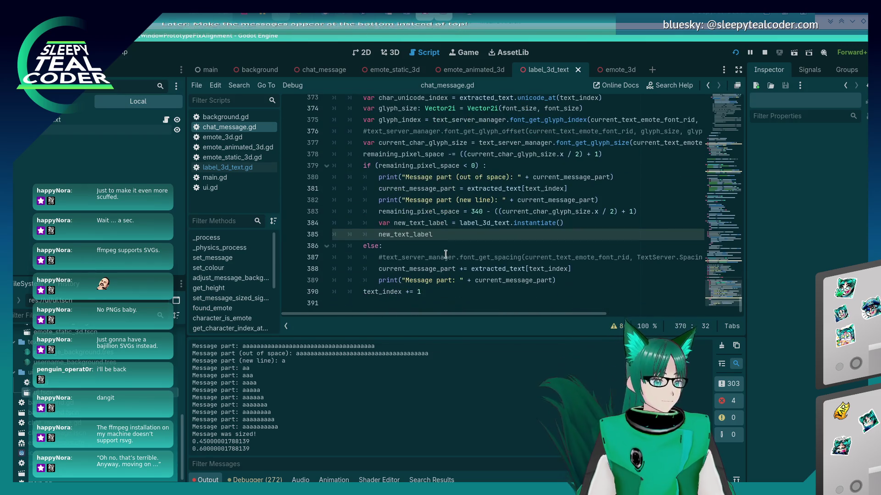
pyautogui.click(433, 277)
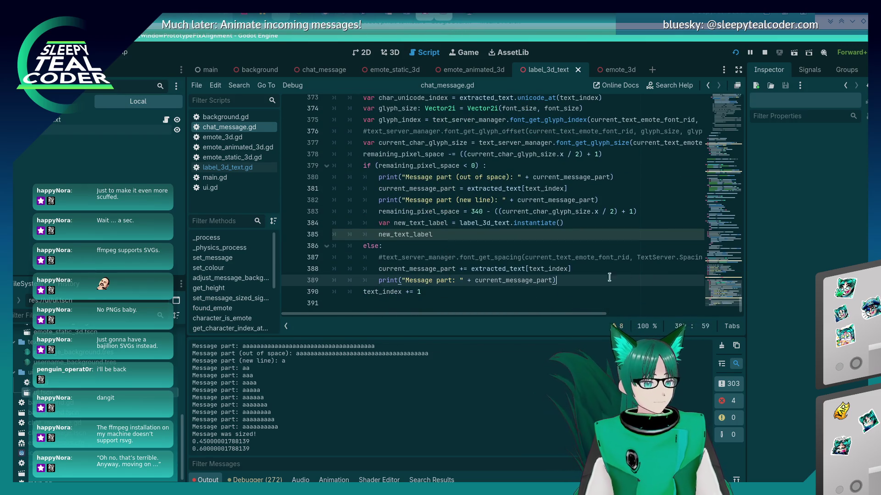
pyautogui.click(461, 234)
pyautogui.hotkey('ctrl', 'shift', 'Left')
pyautogui.press('BackSpace')
pyautogui.press('BackSpace')
pyautogui.press('BackSpace')
pyautogui.press('BackSpace')
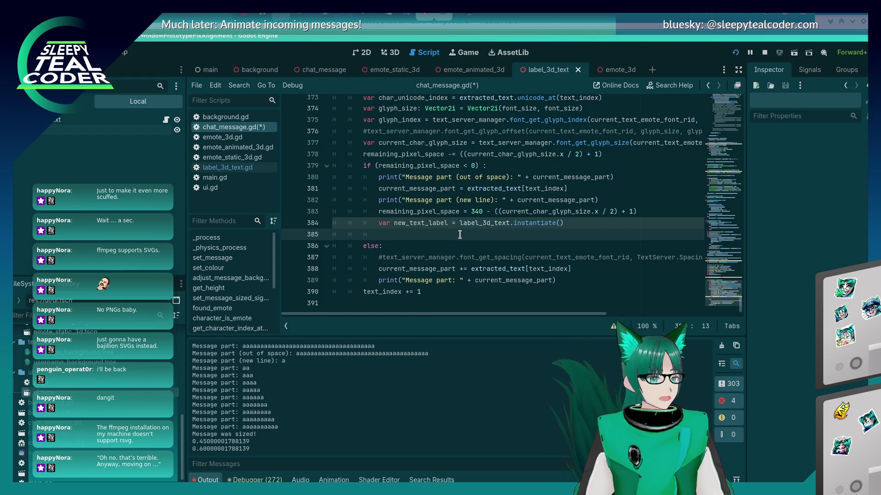
# Set new_text_label_required = true in the out-of-space branch and save.
pyautogui.press('Down')
pyautogui.press('Down')
pyautogui.press('Down')
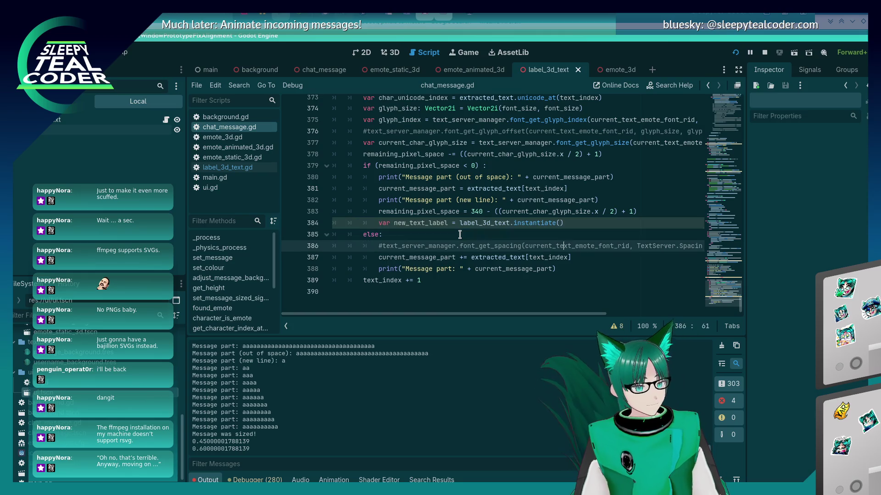
pyautogui.press('Up')
pyautogui.press('Up')
pyautogui.press('Up')
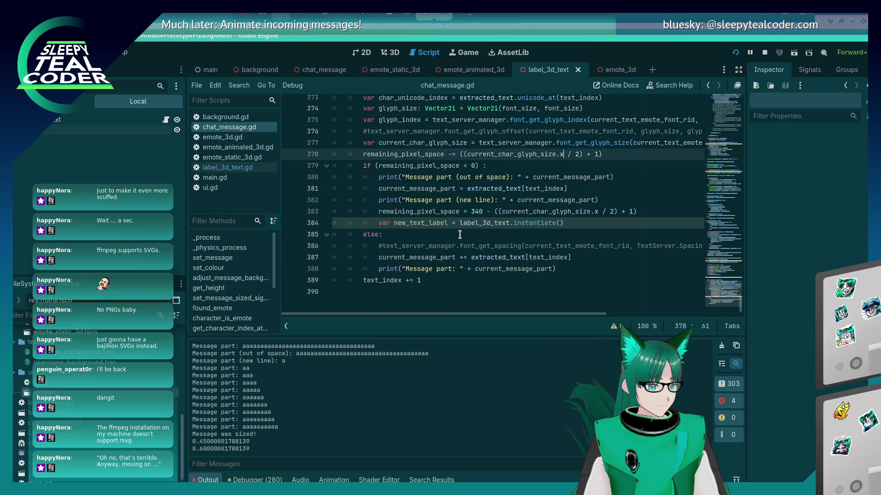
pyautogui.press('Return')
pyautogui.write('new_text_label_required')
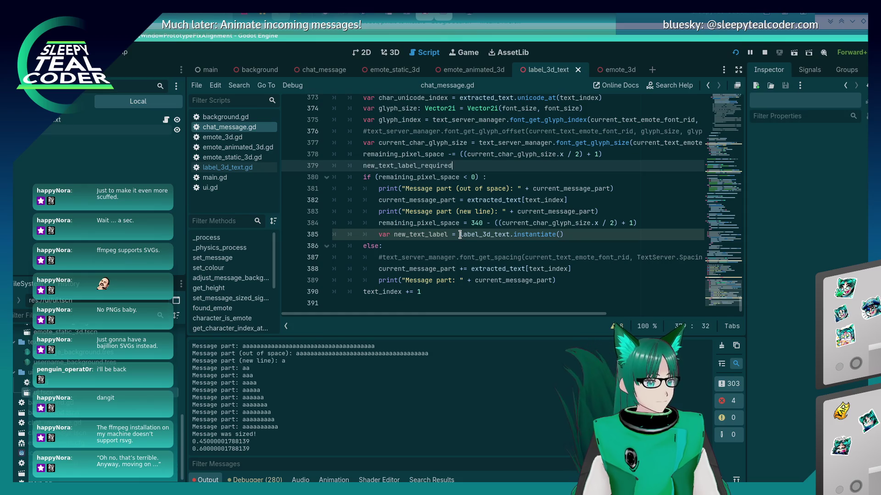
pyautogui.press('BackSpace')
pyautogui.press('BackSpace')
pyautogui.press('BackSpace')
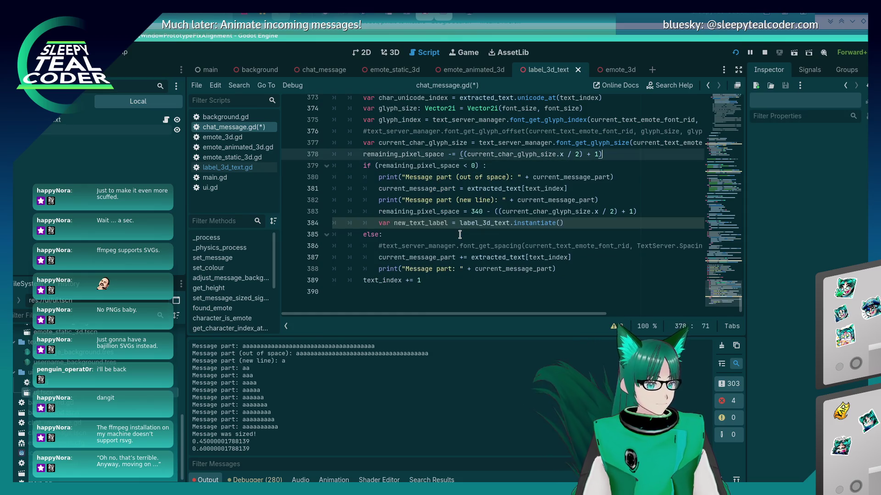
pyautogui.press('Down')
pyautogui.press('Down')
pyautogui.press('Down')
pyautogui.press('Down')
pyautogui.press('Return')
pyautogui.hotkey('ctrl', 'v')
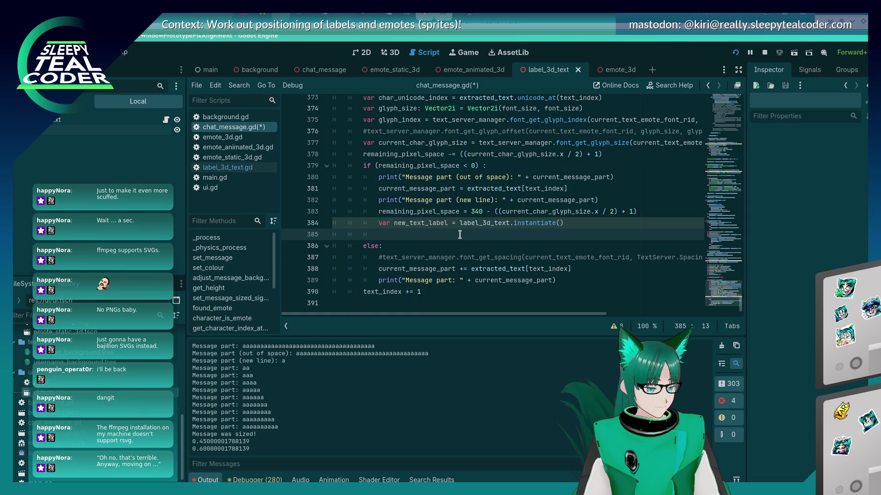
pyautogui.hotkey('shift', 'Tab')
pyautogui.hotkey('shift', 'Tab')
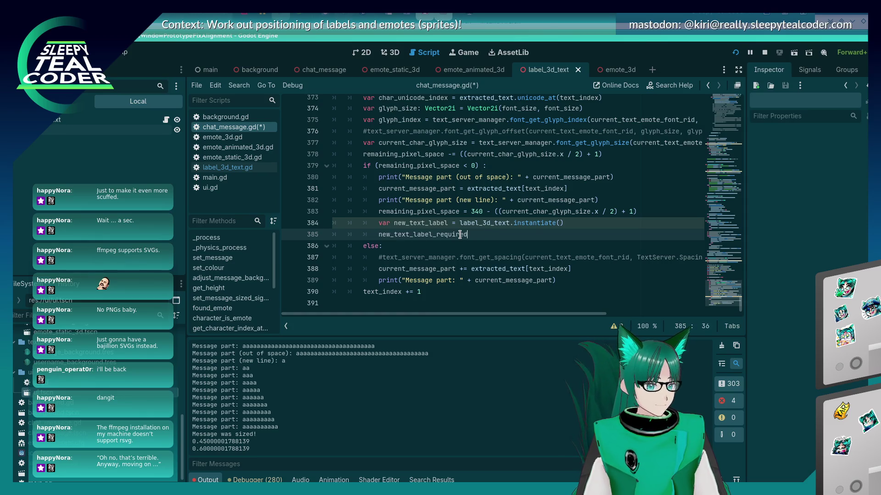
pyautogui.write(' = true')
pyautogui.hotkey('ctrl', 's')
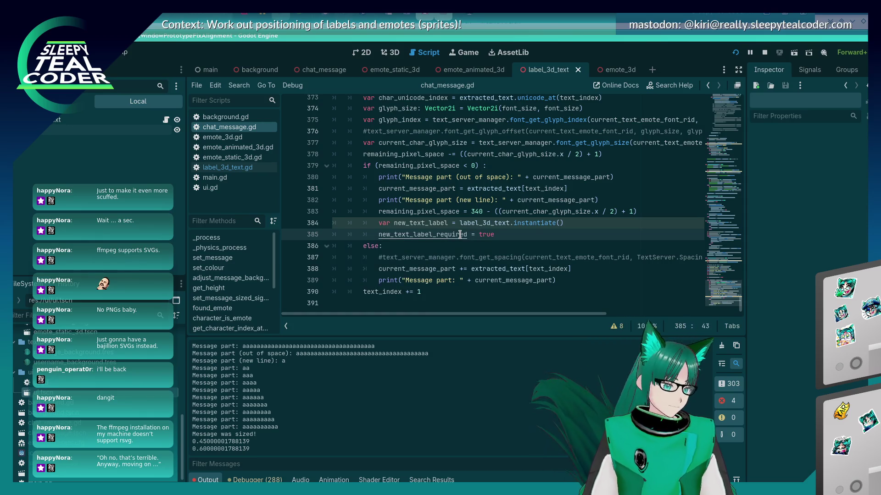
# Cut the instantiate line from the branch and start a new line after the width reset.
pyautogui.click(569, 223)
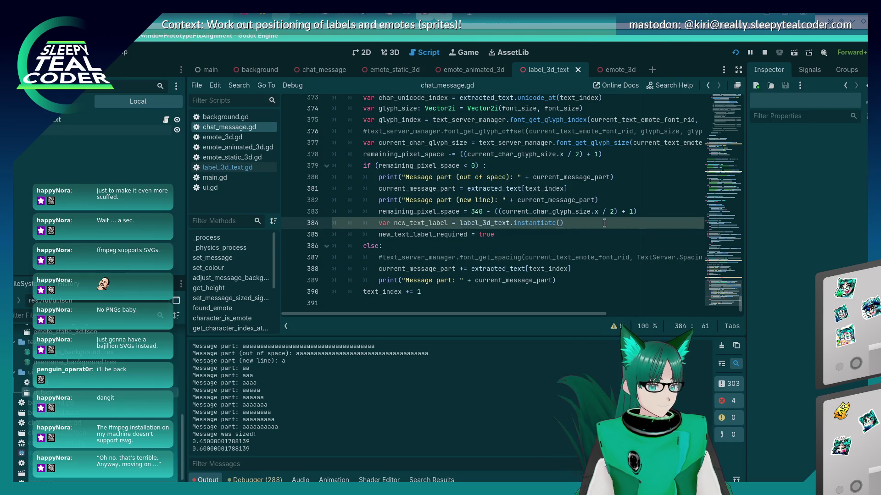
pyautogui.hotkey('ctrl', 'shift', 'k')
pyautogui.press('Down')
pyautogui.press('Down')
pyautogui.press('Down')
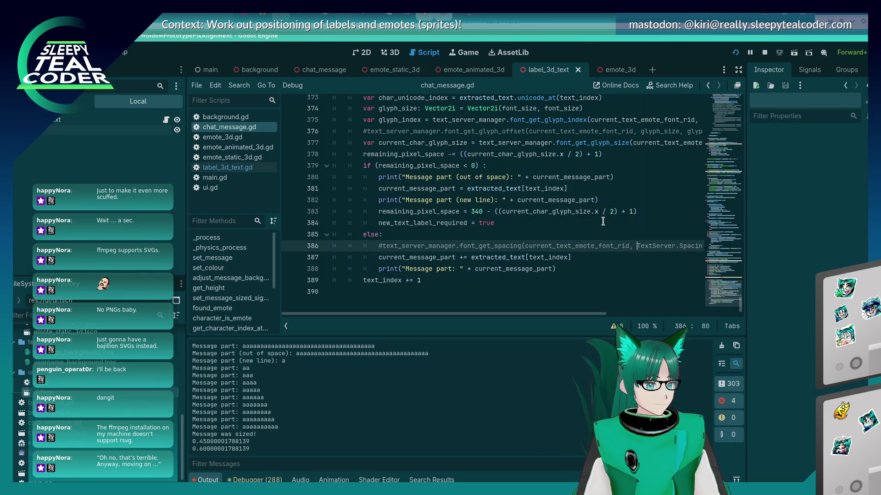
pyautogui.press('Down')
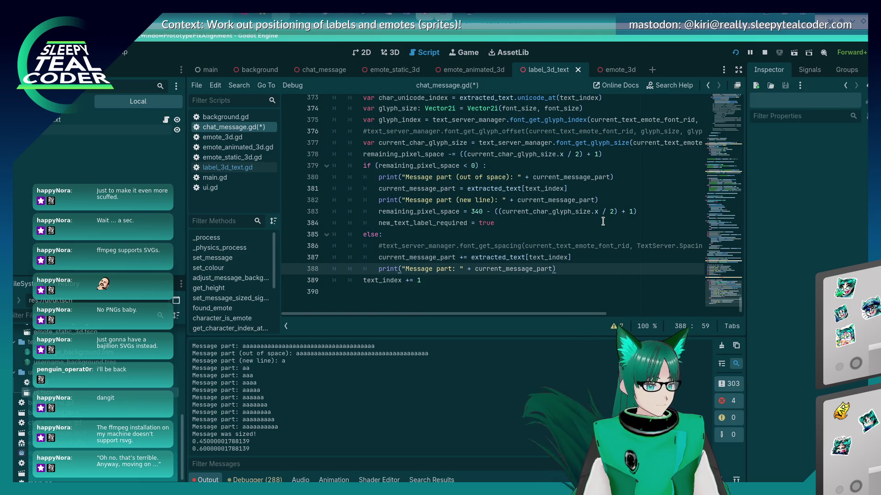
pyautogui.press('Up')
pyautogui.press('Up')
pyautogui.press('Up')
pyautogui.press('End')
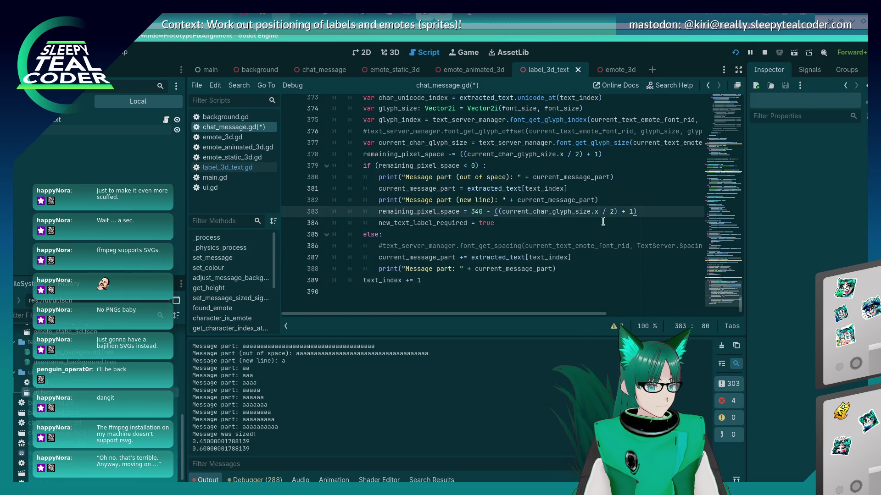
pyautogui.press('Return')
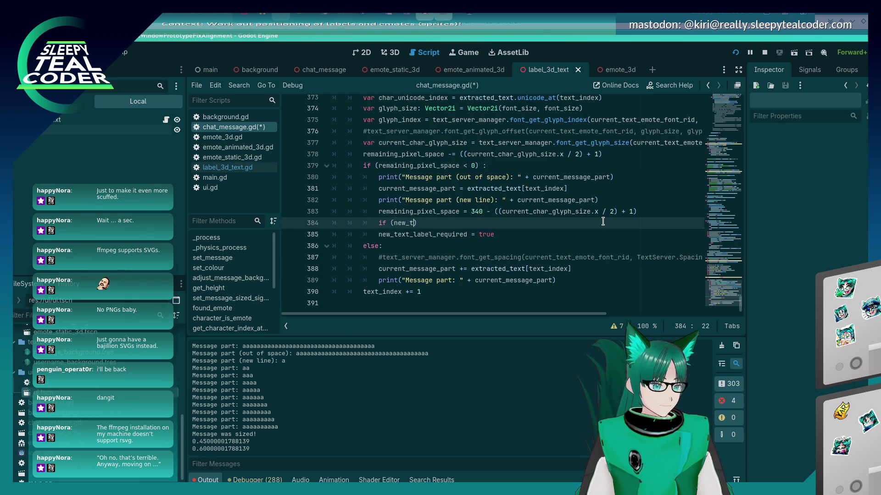
# Write an if (new_text_label_required) block that instantiates new_text_label and calls new_text_label.set_text().
pyautogui.write('w_text_label')
pyautogui.press('Return')
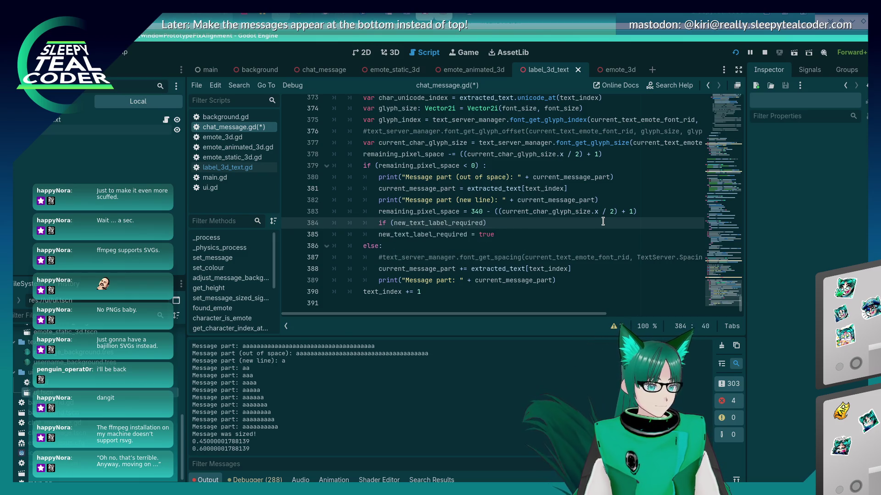
pyautogui.write(':')
pyautogui.press('Return')
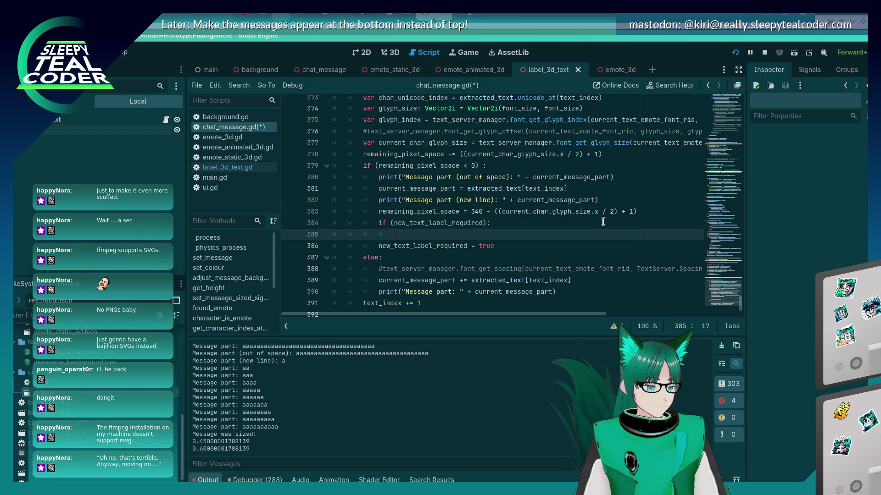
pyautogui.write('var new_text_label = label_3d_text.instantiate()')
pyautogui.press('BackSpace')
pyautogui.press('BackSpace')
pyautogui.press('BackSpace')
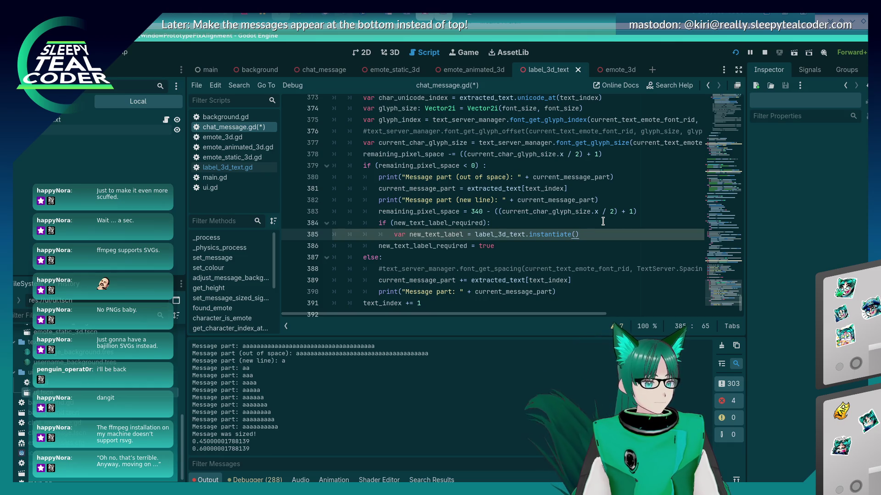
pyautogui.press('Return')
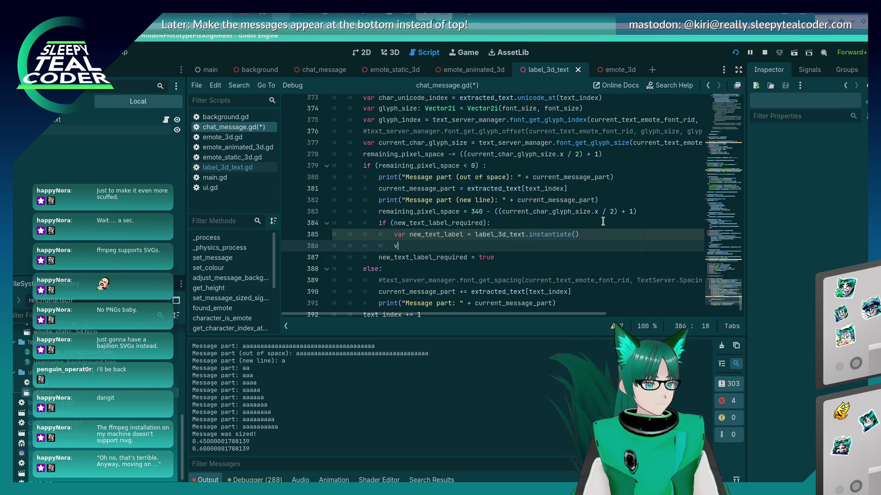
pyautogui.write('new_text_')
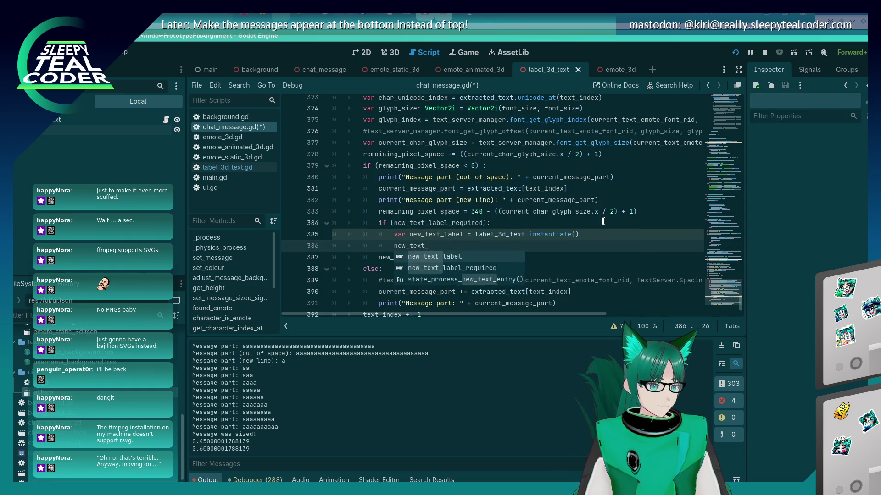
pyautogui.write('label.')
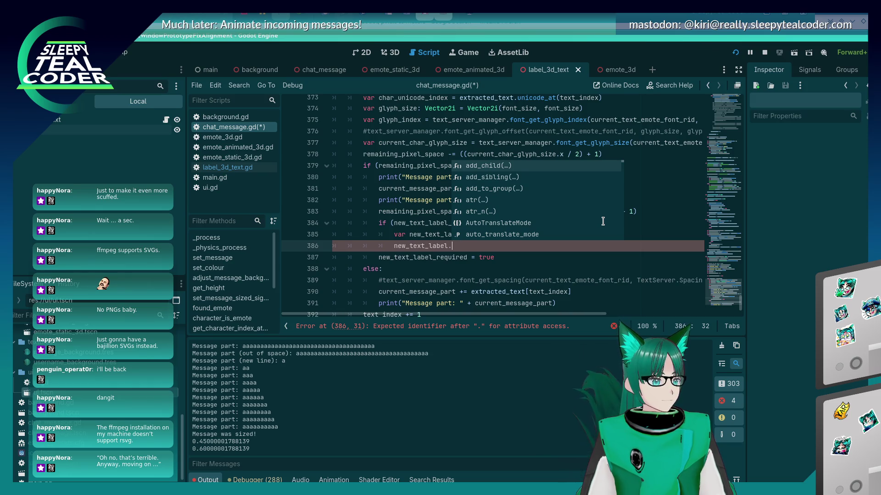
pyautogui.write('set_t')
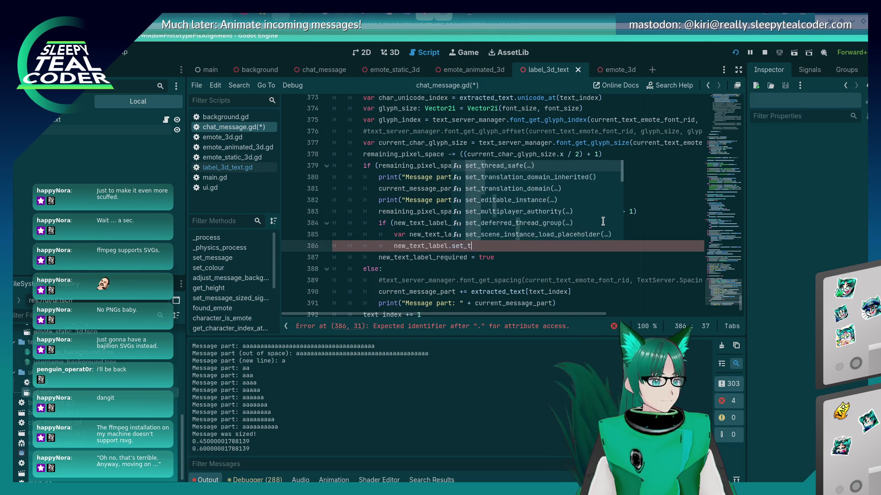
pyautogui.write('ext(')
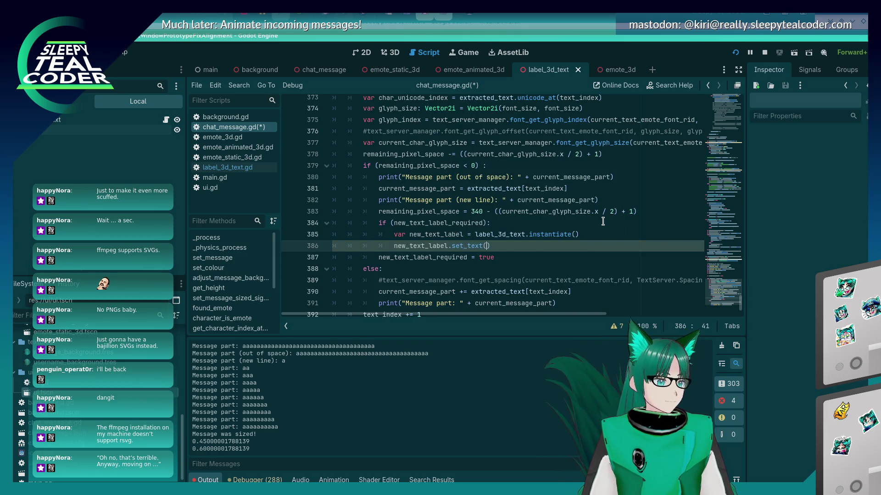
# Check the set_text function in label_3d_text.gd, then return to chat_message.gd.
pyautogui.click(225, 167)
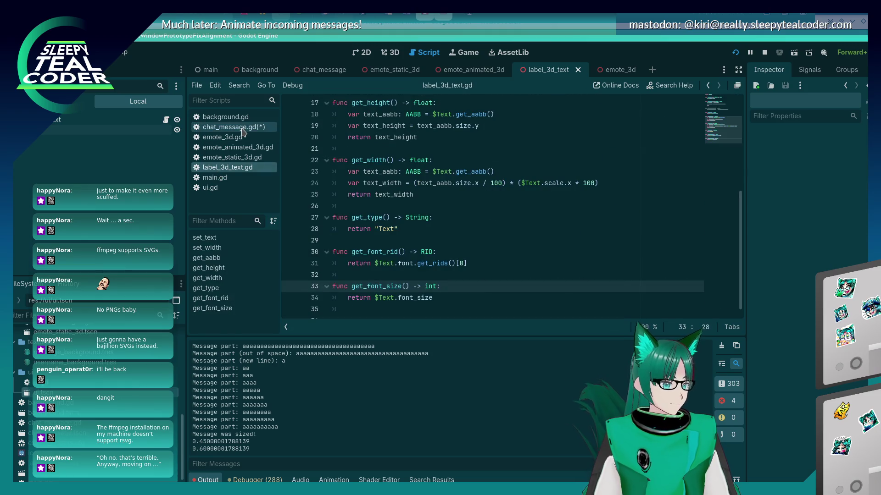
pyautogui.scroll(5, 366, 250)
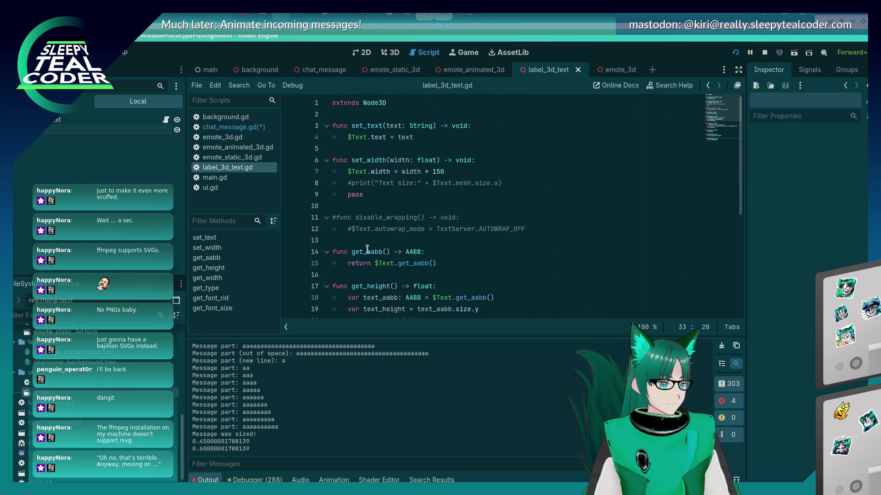
pyautogui.click(243, 127)
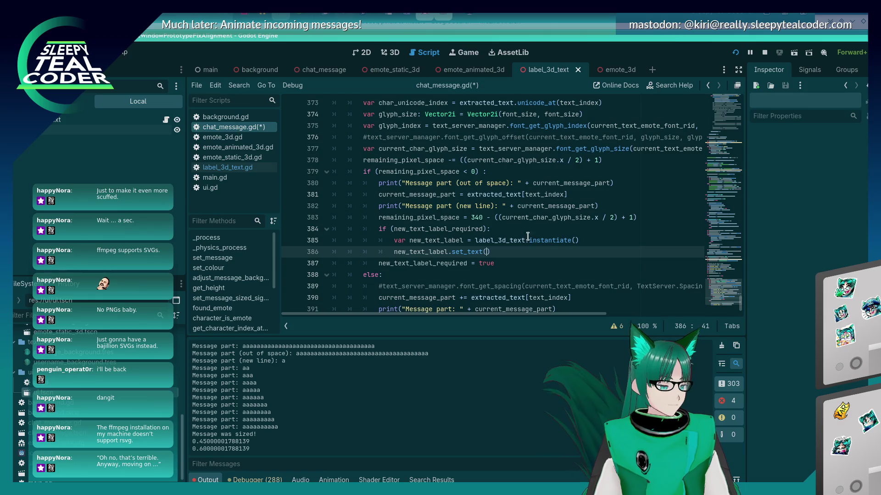
# Move the new-label block from lines 384–386 above the current_message_part reset.
pyautogui.doubleClick(444, 241)
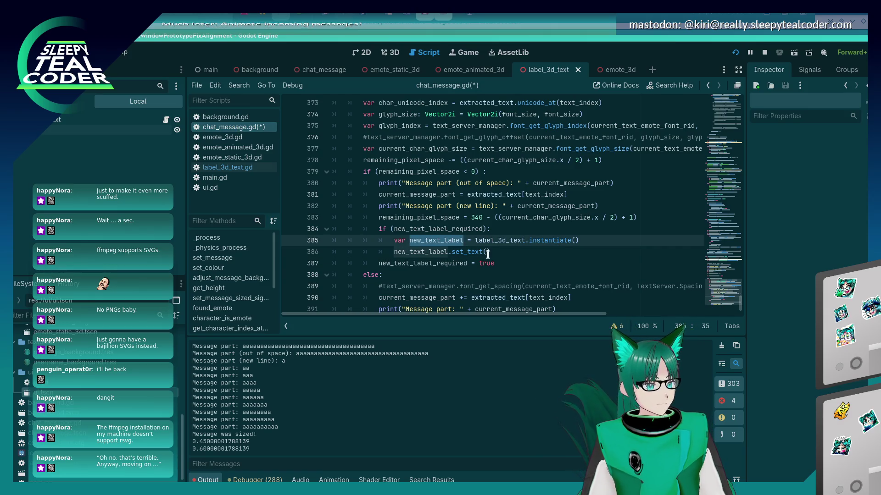
pyautogui.click(487, 252)
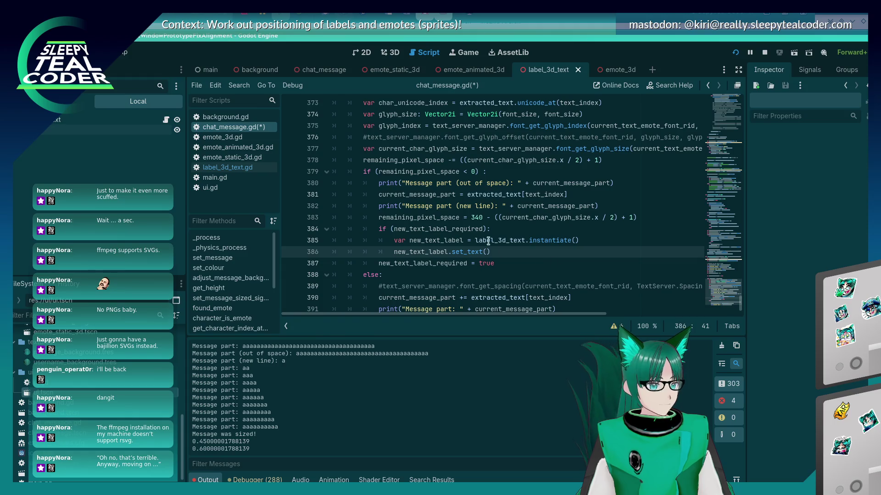
pyautogui.doubleClick(418, 196)
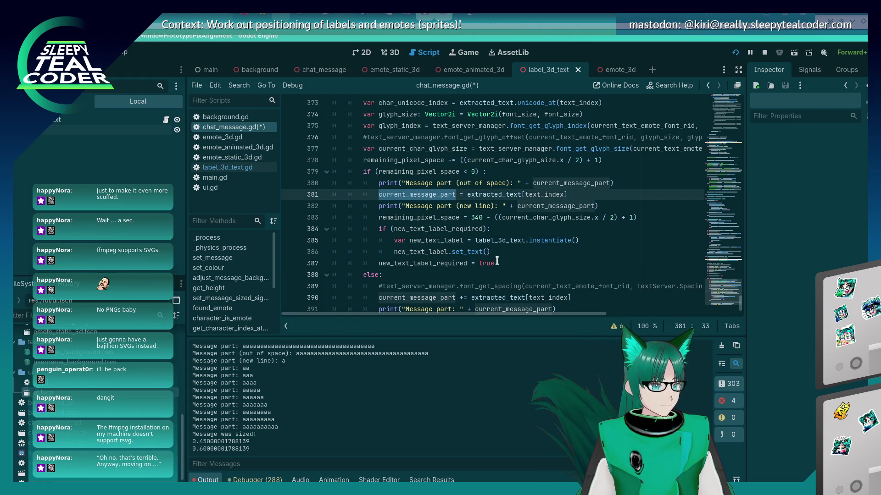
pyautogui.moveTo(494, 254); pyautogui.dragTo(324, 227)
pyautogui.press('BackSpace')
pyautogui.press('BackSpace')
pyautogui.press('Up')
pyautogui.press('Up')
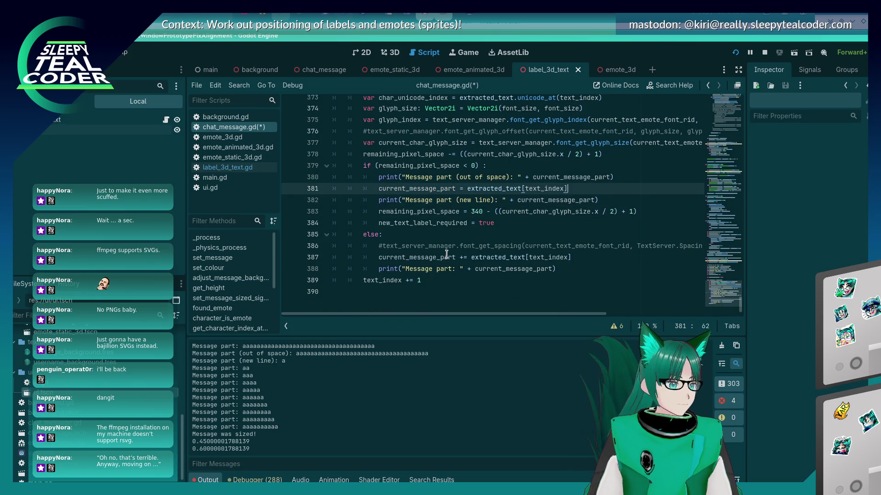
pyautogui.press('Return')
pyautogui.hotkey('shift', 'Home')
pyautogui.write('if (new_text_label_required): \t\t\t\tvar new_text_label = label_3d_text.instantiate() \t\t\t\tnew_text_label.set_text()')
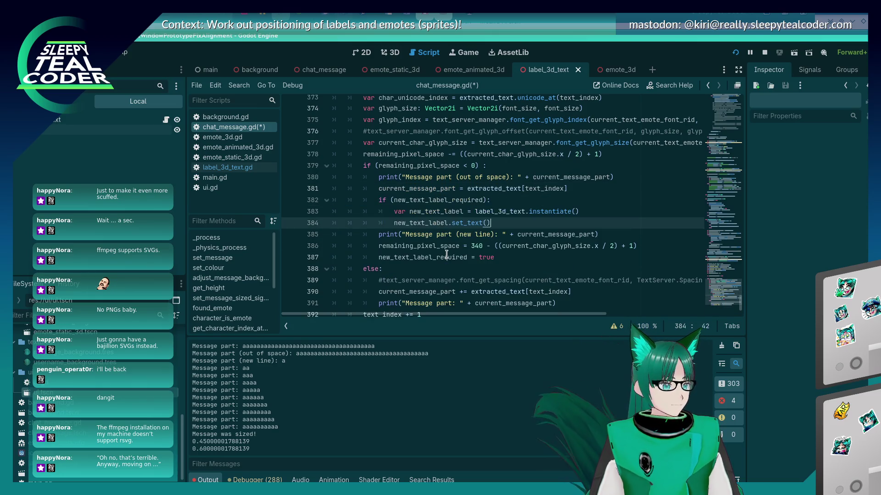
pyautogui.hotkey('shift', 'Up')
pyautogui.hotkey('shift', 'Up')
pyautogui.hotkey('alt', 'Up')
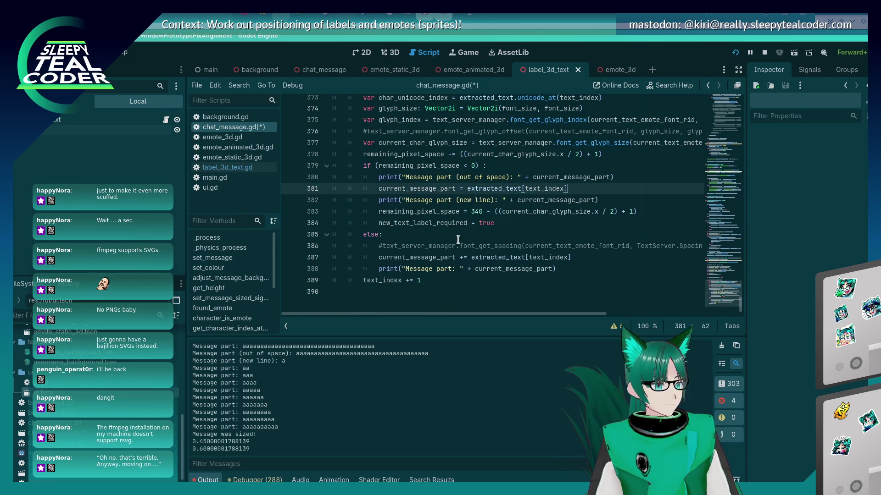
pyautogui.press('Right')
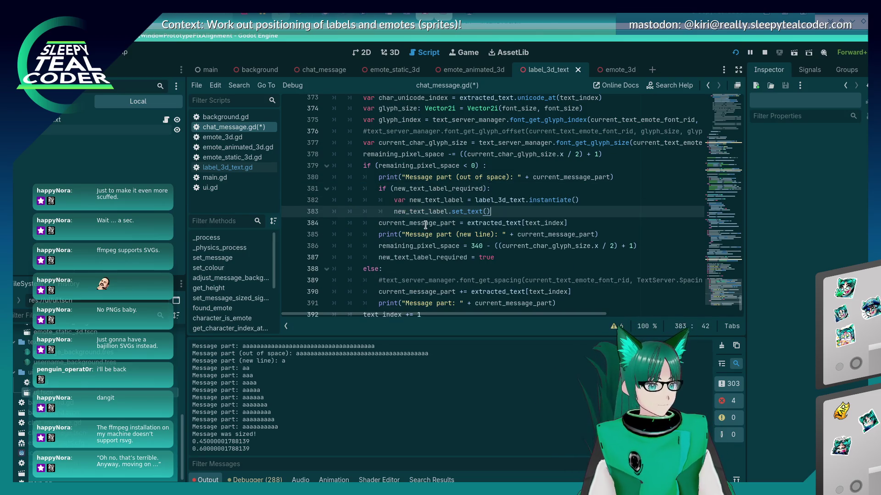
# Pass current_message_part to set_text on line 383 and save.
pyautogui.doubleClick(428, 223)
pyautogui.hotkey('ctrl', 'c')
pyautogui.click(488, 211)
pyautogui.hotkey('ctrl', 'v')
pyautogui.hotkey('ctrl', 's')
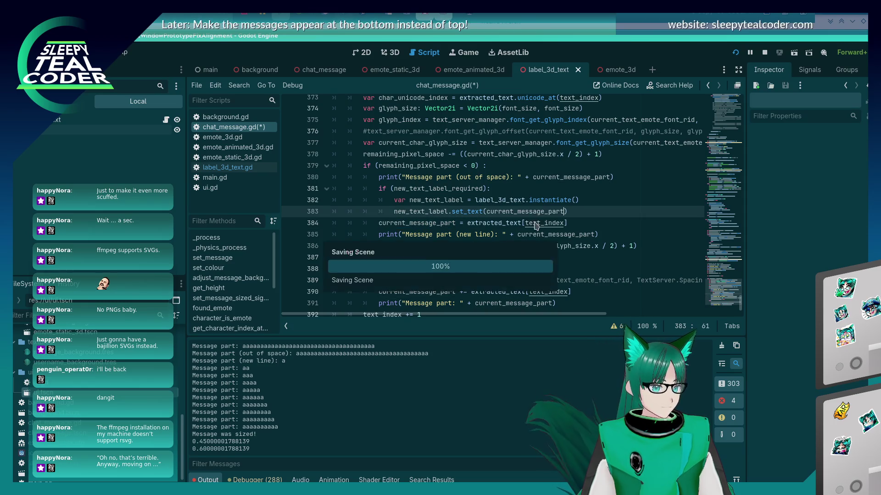
# Add a new line after text_index += 1 at the end of the loop.
pyautogui.moveTo(569, 212); pyautogui.dragTo(331, 189)
pyautogui.scroll(-1, 461, 228)
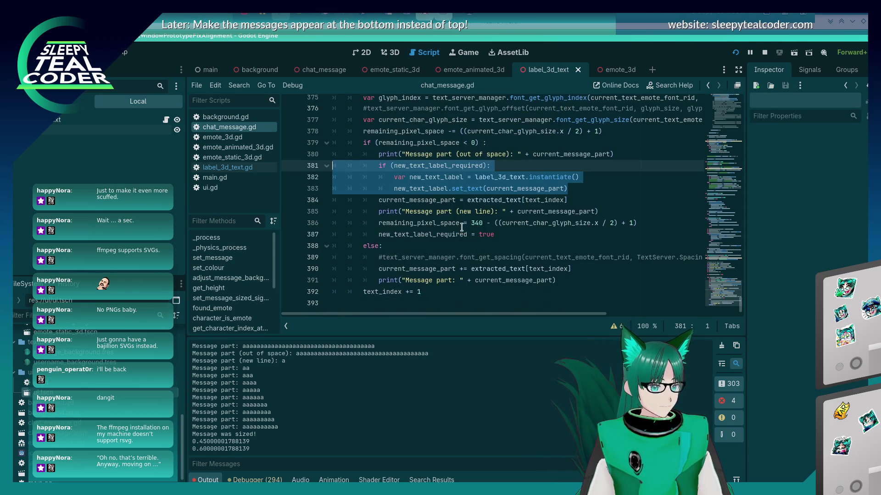
pyautogui.click(580, 281)
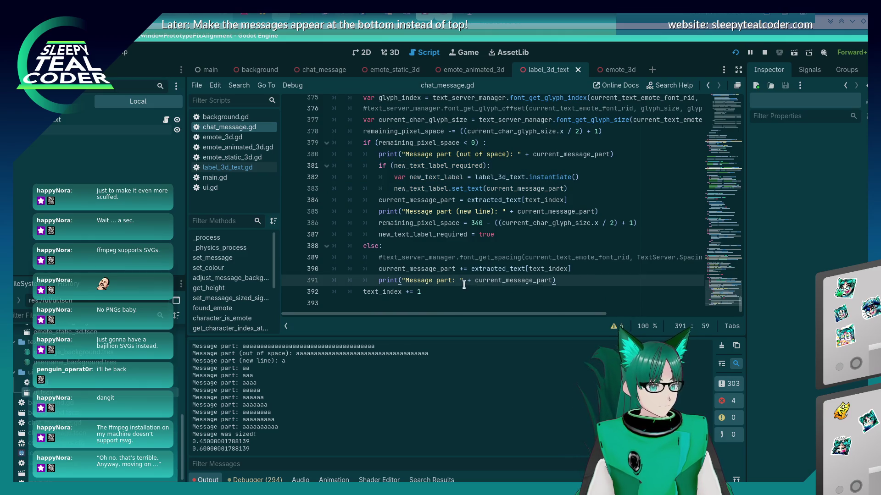
pyautogui.scroll(3, 465, 285)
pyautogui.scroll(-3, 464, 284)
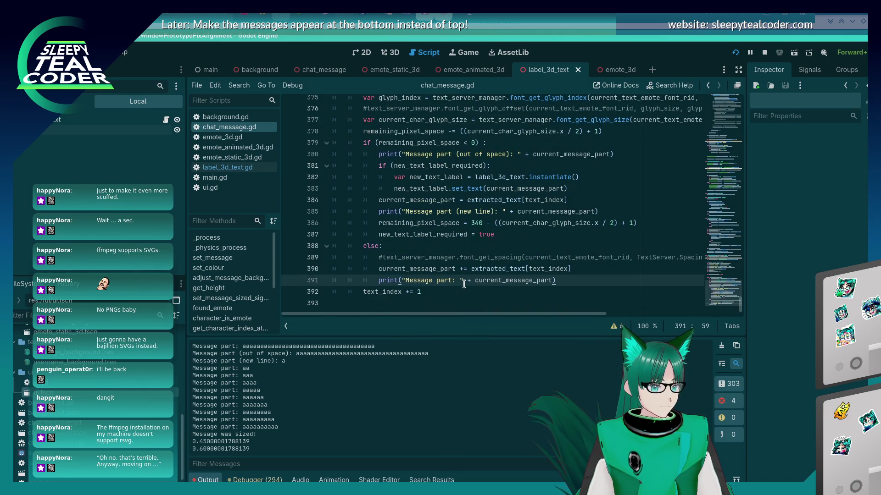
pyautogui.click(450, 289)
pyautogui.press('Return')
# Paste the new-label if block after text_index += 1, outdent its lines, and save.
pyautogui.hotkey('ctrl', 'v')
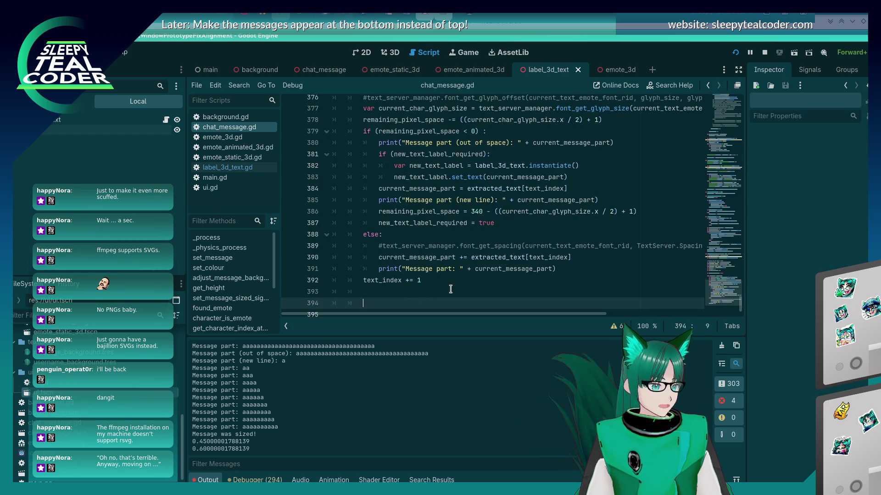
pyautogui.press('Up')
pyautogui.press('Up')
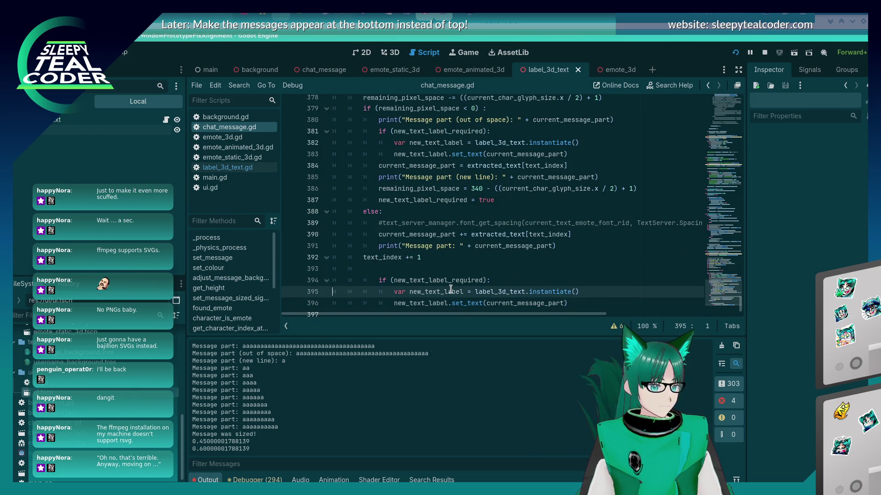
pyautogui.press('BackSpace')
pyautogui.press('BackSpace')
pyautogui.press('BackSpace')
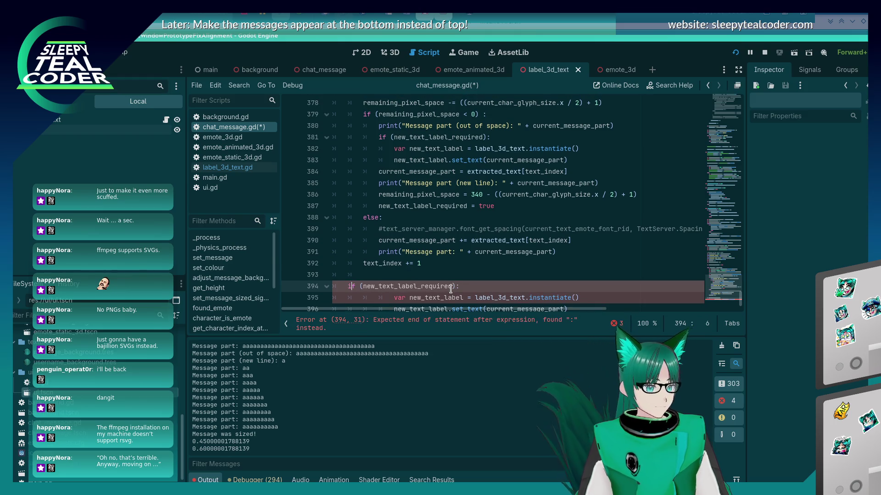
pyautogui.write('i')
pyautogui.press('Escape')
pyautogui.press('Down')
pyautogui.press('BackSpace')
pyautogui.press('BackSpace')
pyautogui.press('Down')
pyautogui.press('BackSpace')
pyautogui.press('BackSpace')
pyautogui.hotkey('ctrl', 's')
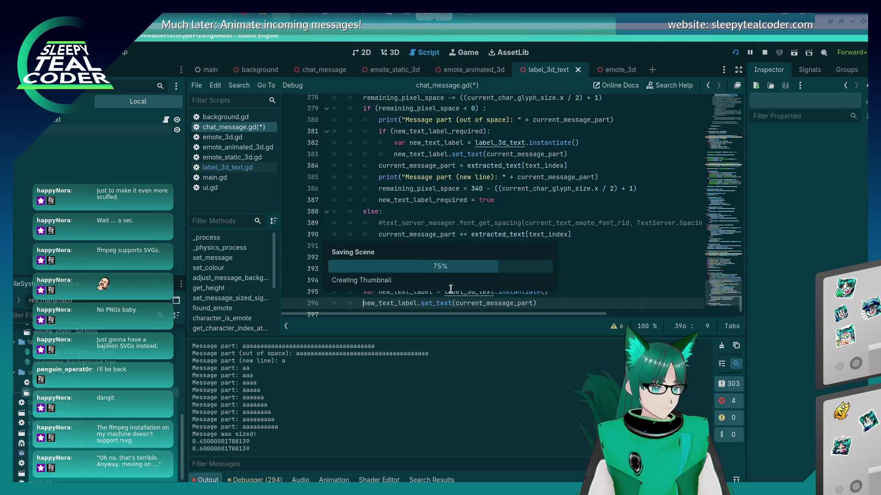
# Add add_child(new_text_label) below set_text in the first new-label block and save.
pyautogui.press('Up')
pyautogui.press('Up')
pyautogui.press('Up')
pyautogui.press('End')
pyautogui.press('Up')
pyautogui.press('Up')
pyautogui.press('Up')
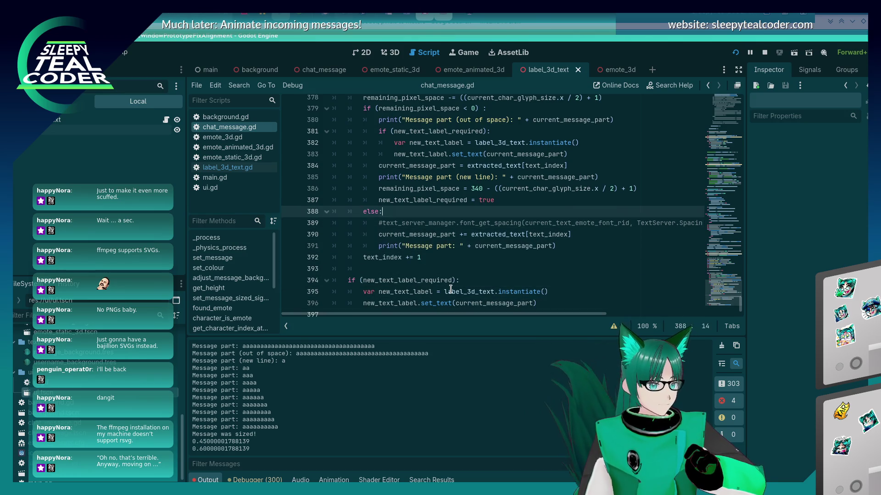
pyautogui.press('End')
pyautogui.press('Return')
pyautogui.write('add_chil')
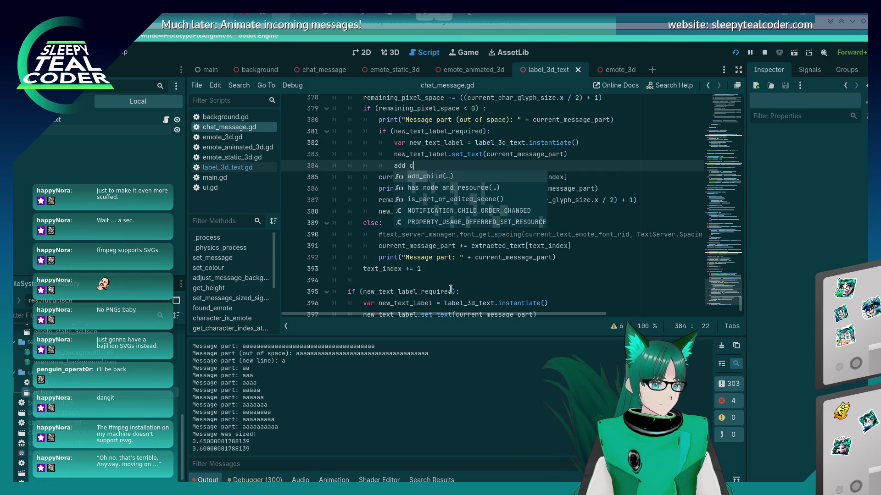
pyautogui.write('d')
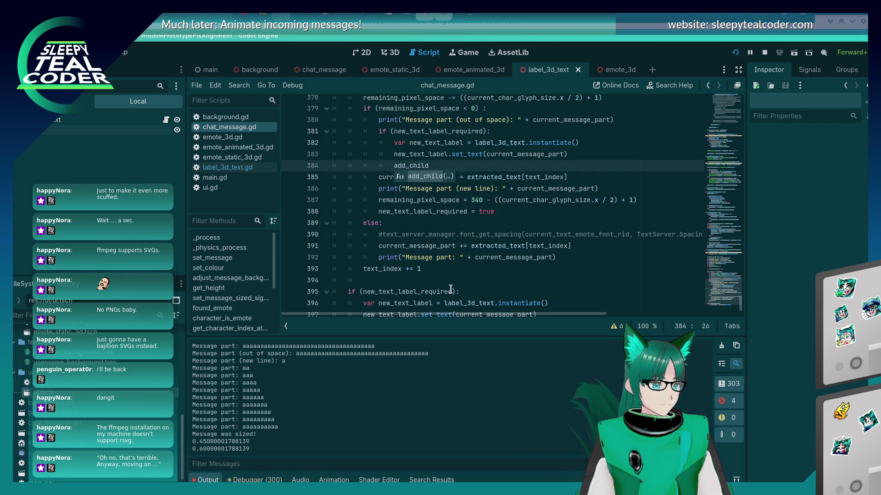
pyautogui.write('(new_text_la')
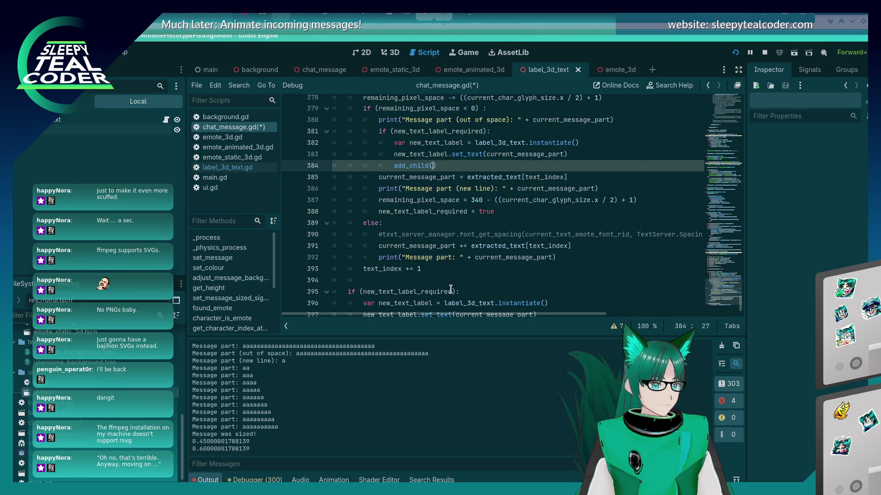
pyautogui.write('bel')
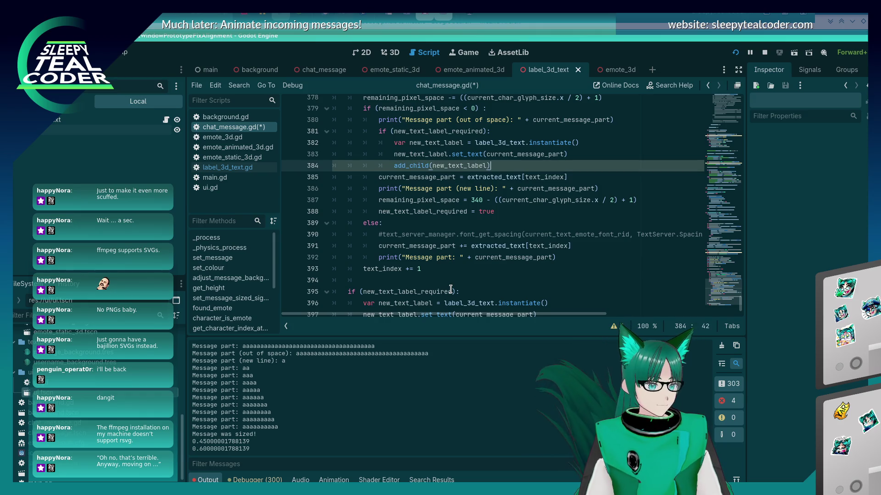
pyautogui.hotkey('shift', 'Home')
pyautogui.hotkey('ctrl', 's')
# Copy the add_child(new_text_label) line into the second block after its set_text line and save.
pyautogui.scroll(-1, 510, 236)
pyautogui.hotkey('ctrl', 'c')
pyautogui.click(541, 292)
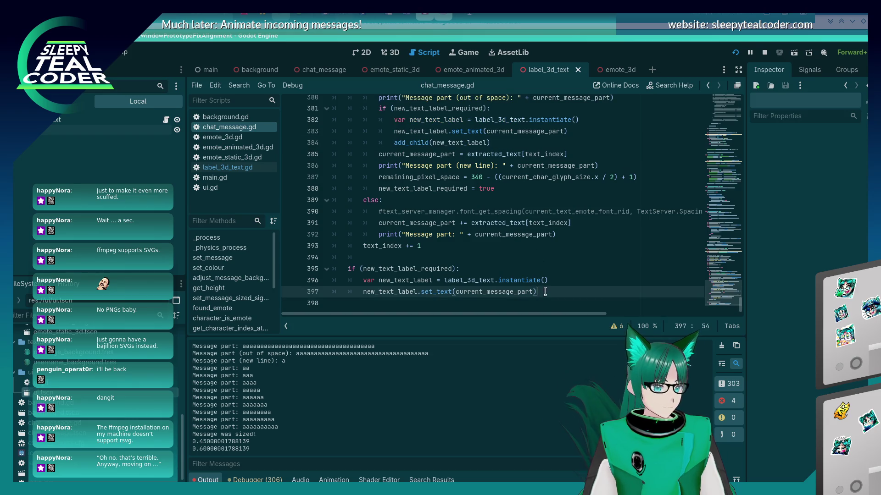
pyautogui.press('Return')
pyautogui.hotkey('ctrl', 'v')
pyautogui.hotkey('ctrl', 's')
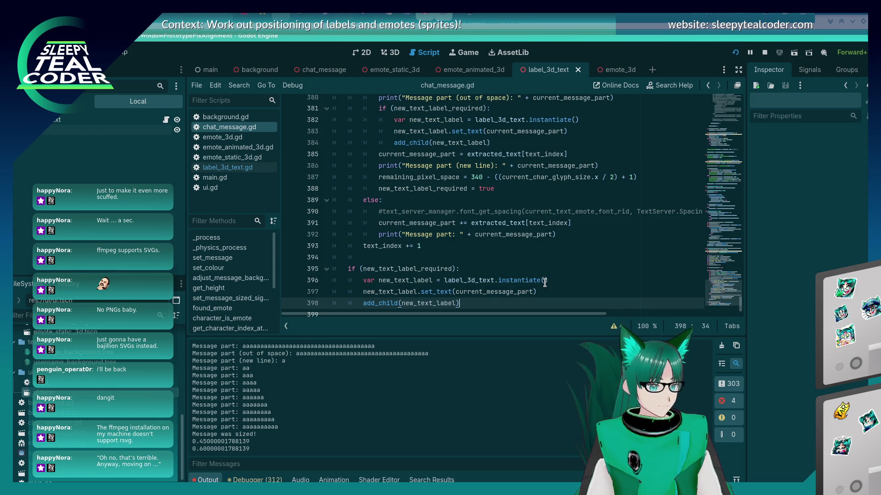
pyautogui.scroll(18, 544, 282)
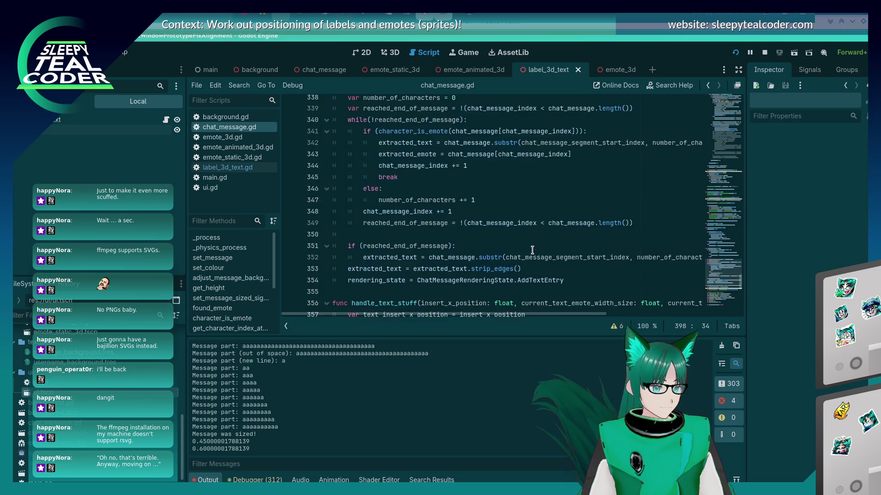
pyautogui.scroll(14, 531, 250)
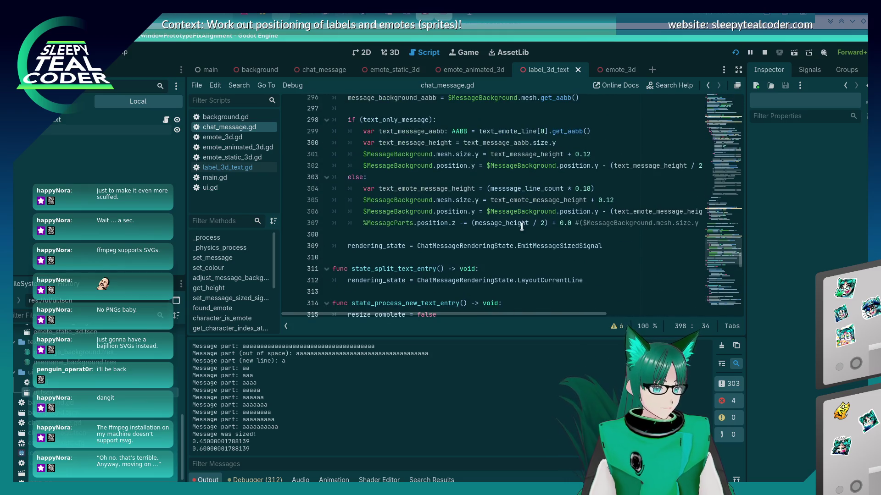
pyautogui.scroll(6, 516, 231)
pyautogui.scroll(20, 532, 216)
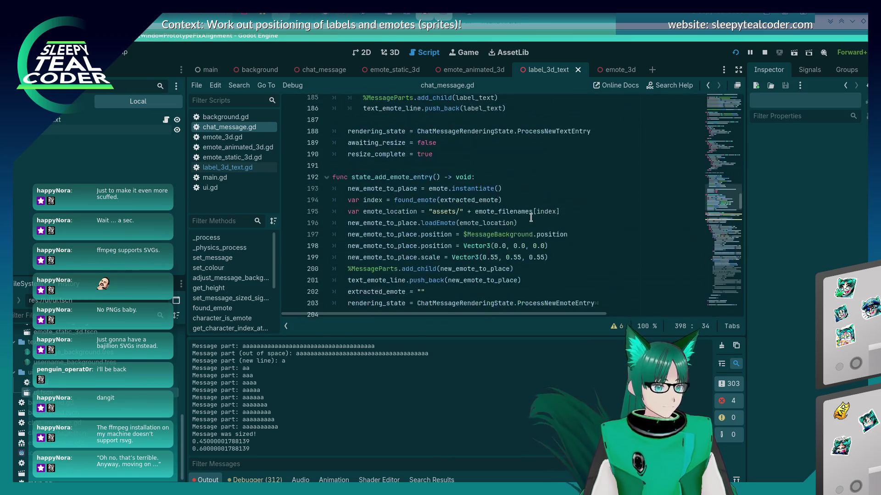
pyautogui.scroll(-4, 531, 217)
pyautogui.scroll(3, 398, 219)
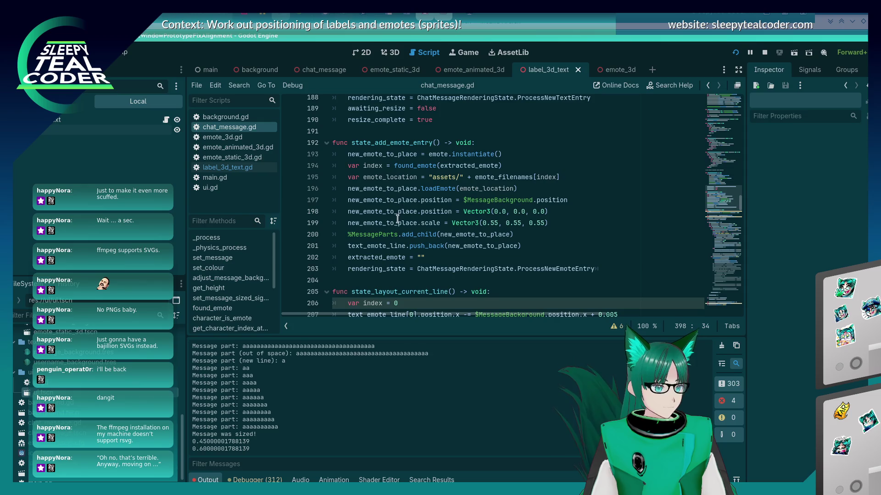
pyautogui.click(398, 234)
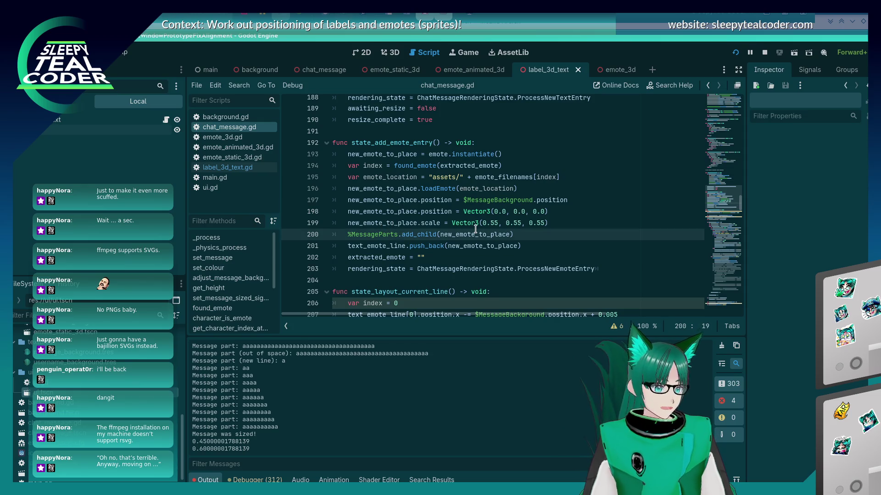
pyautogui.hotkey('ctrl', 'End')
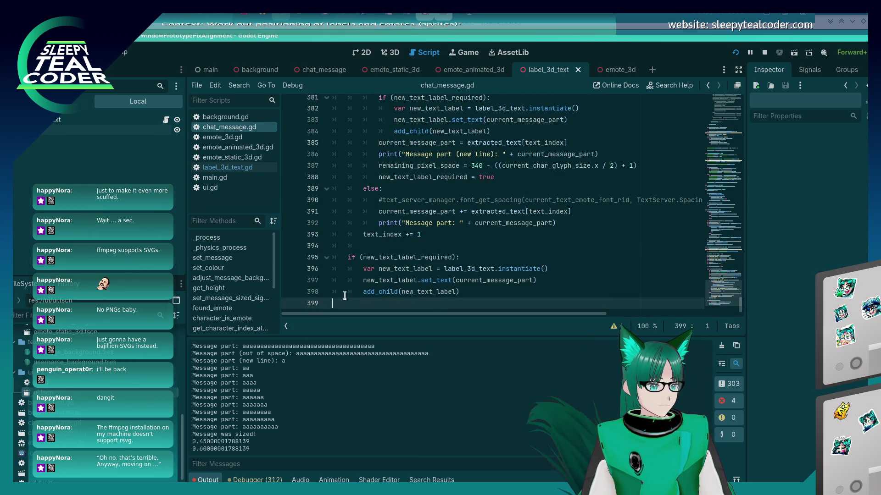
pyautogui.click(440, 292)
pyautogui.scroll(3, 410, 234)
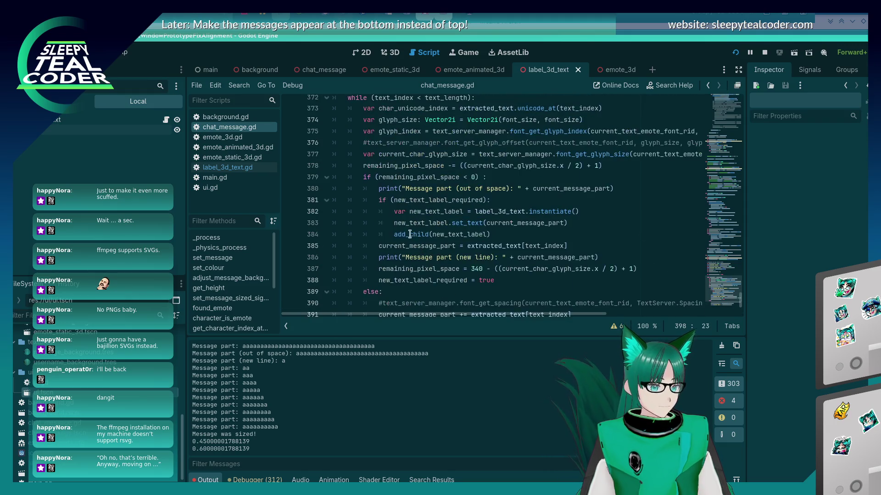
pyautogui.click(411, 235)
pyautogui.hotkey('ctrl', 's')
pyautogui.hotkey('alt', 'Tab')
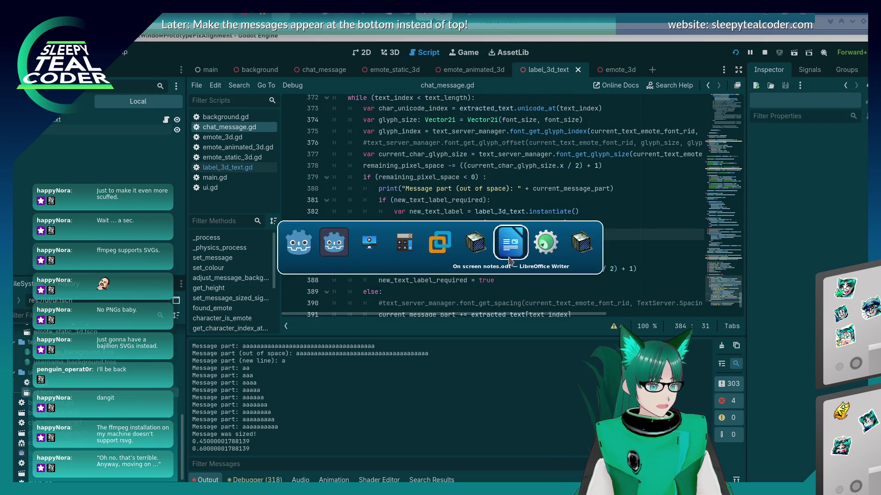
# Add two test messages in the running chat window, then return to chat_message.gd.
pyautogui.click(475, 242)
pyautogui.click(541, 138)
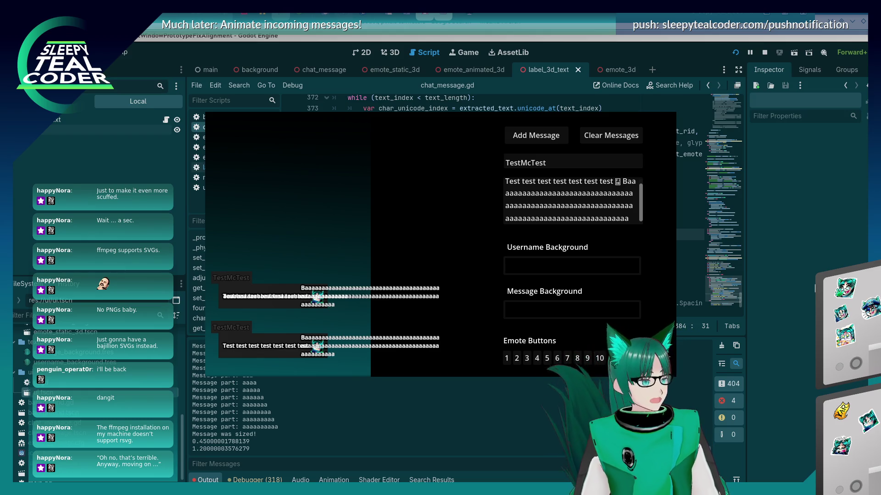
pyautogui.click(795, 273)
pyautogui.scroll(-3, 531, 225)
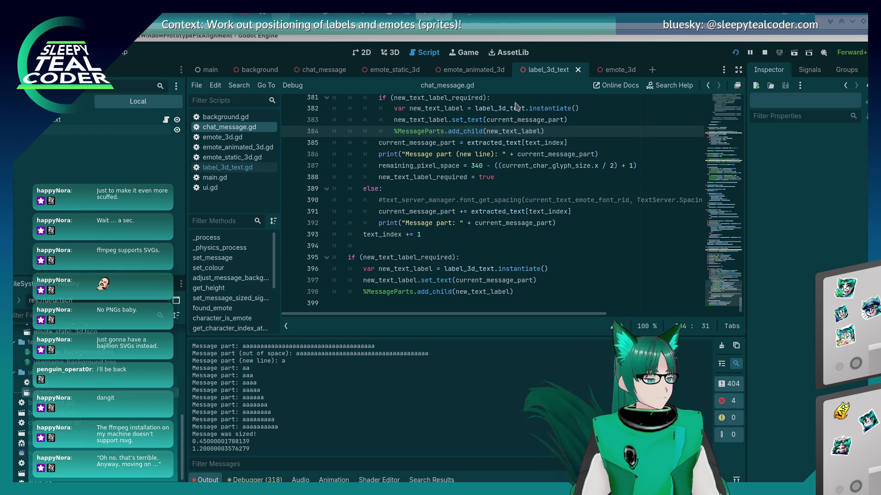
pyautogui.click(598, 200)
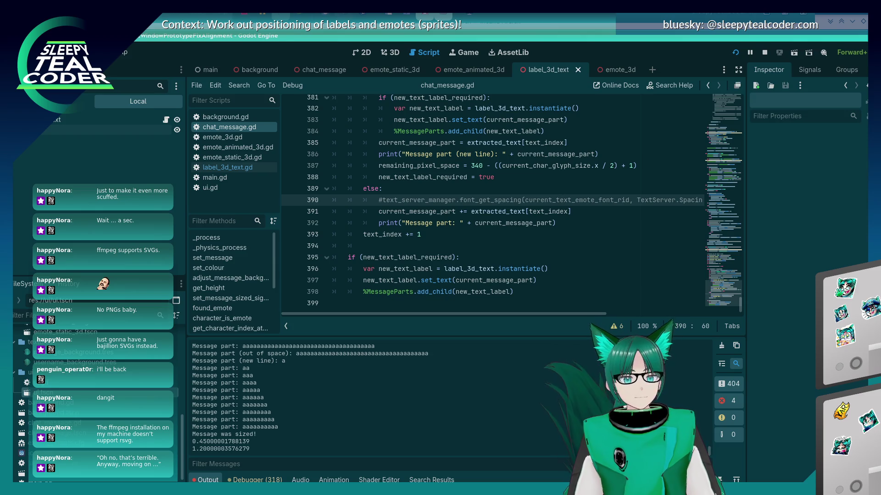
pyautogui.click(504, 235)
pyautogui.scroll(1, 503, 233)
pyautogui.scroll(1, 503, 234)
pyautogui.scroll(-2, 504, 234)
pyautogui.scroll(2, 503, 234)
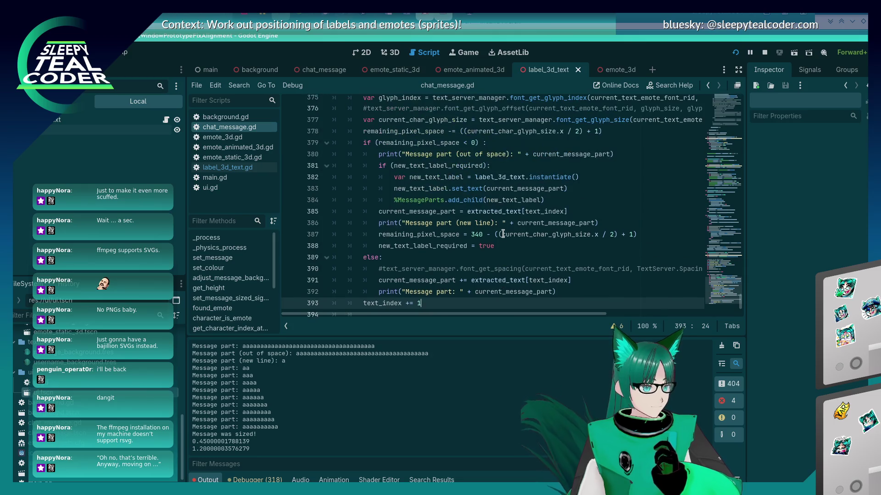
pyautogui.scroll(16, 503, 234)
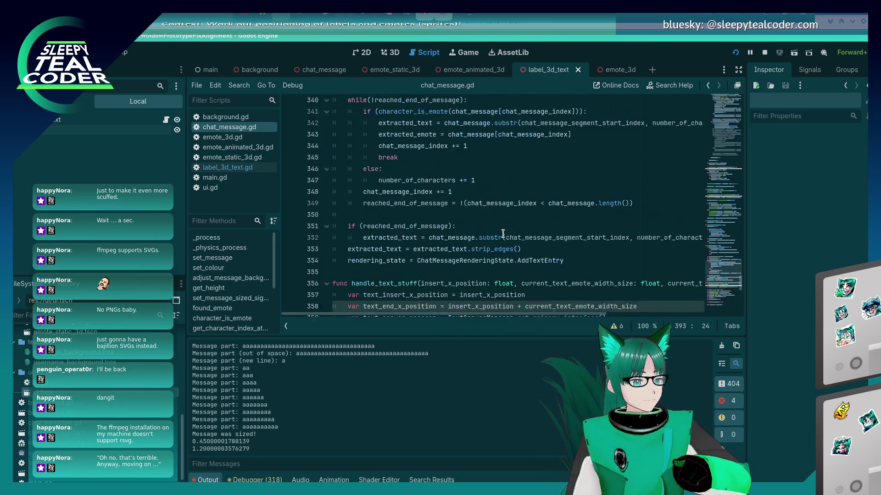
pyautogui.scroll(4, 503, 234)
pyautogui.scroll(-8, 504, 233)
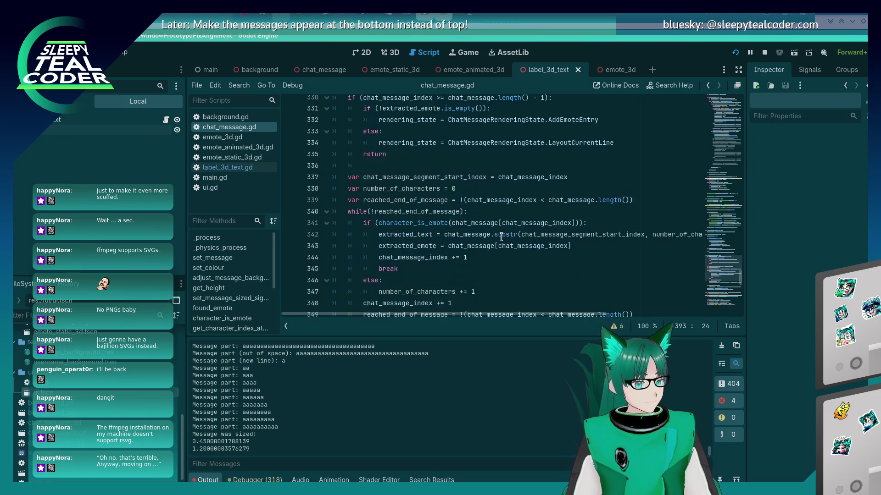
pyautogui.scroll(-15, 501, 237)
pyautogui.scroll(8, 500, 237)
pyautogui.scroll(20, 501, 236)
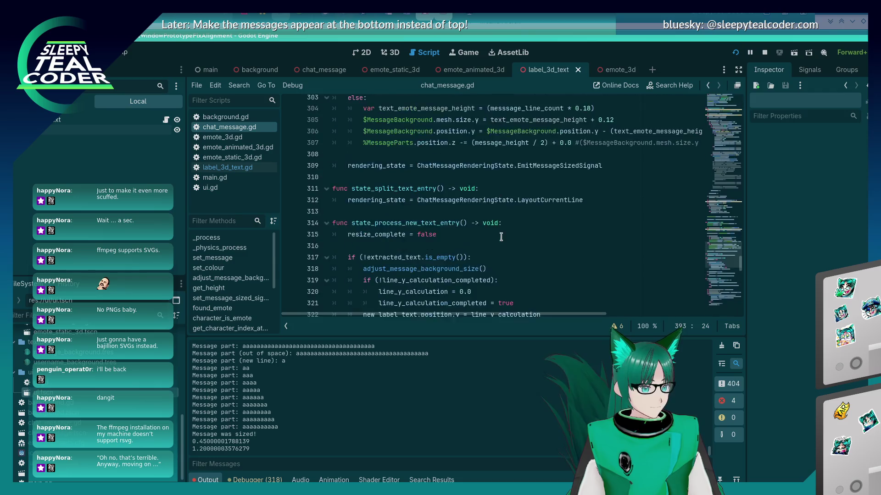
pyautogui.scroll(20, 501, 236)
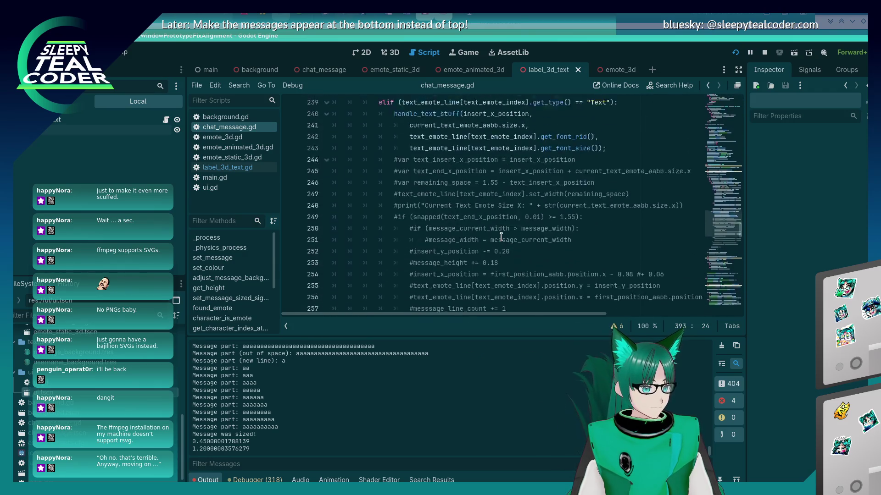
pyautogui.scroll(-3, 501, 237)
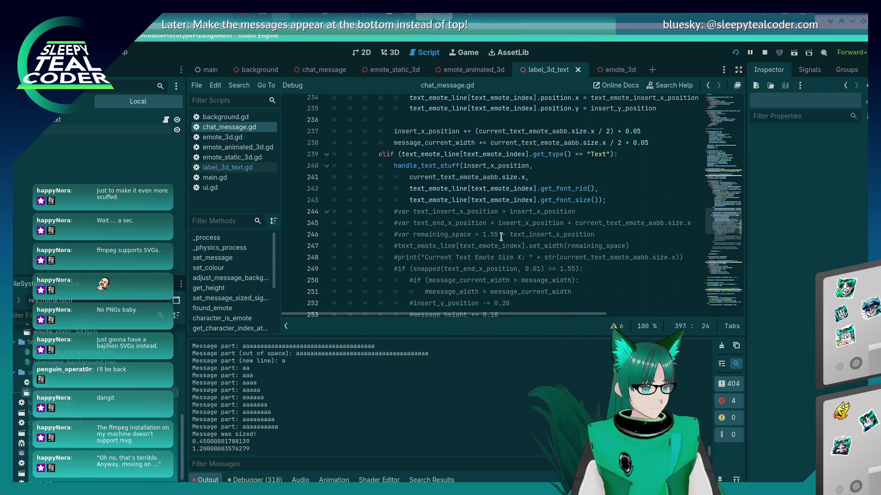
pyautogui.scroll(-7, 501, 236)
pyautogui.scroll(-20, 501, 237)
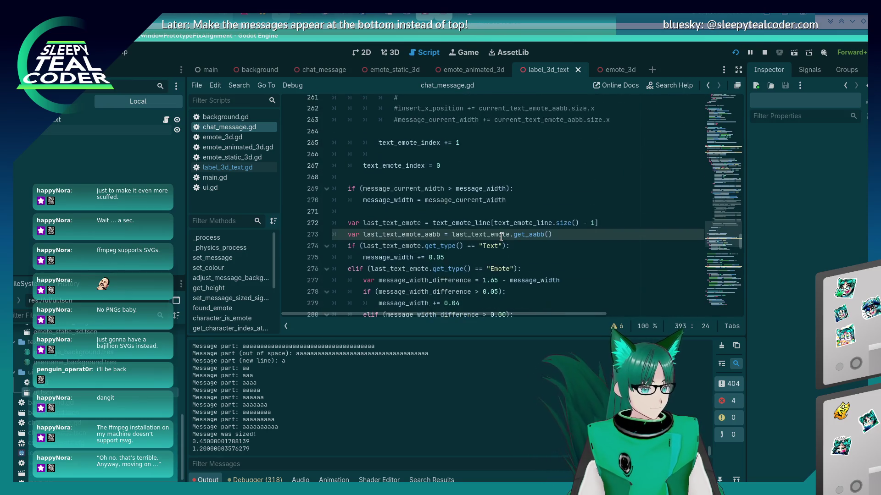
pyautogui.scroll(-15, 501, 237)
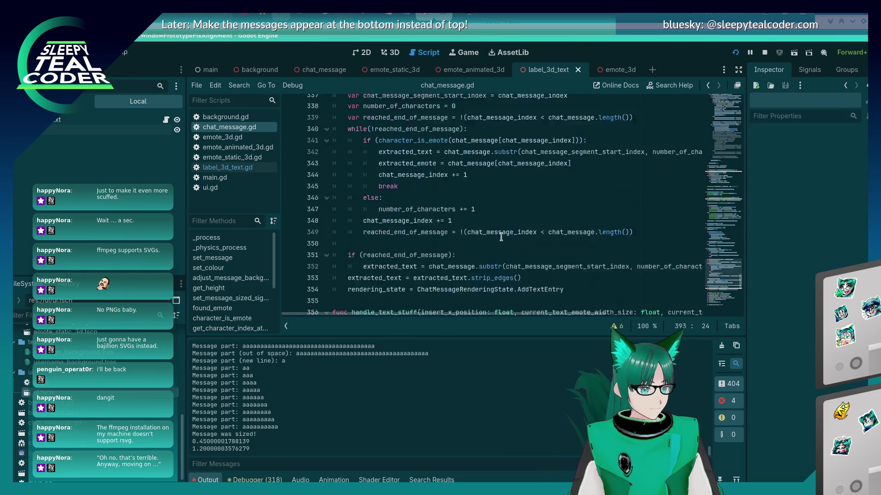
pyautogui.scroll(3, 501, 237)
pyautogui.scroll(-3, 501, 236)
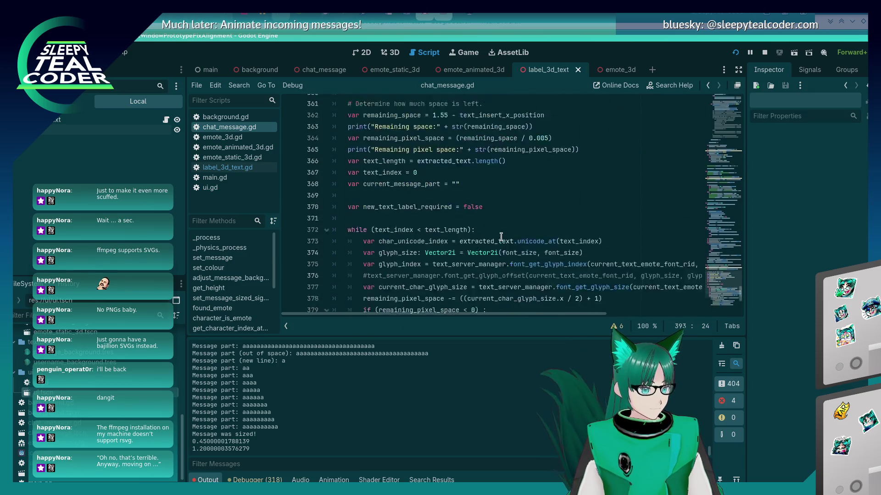
pyautogui.scroll(15, 501, 236)
pyautogui.scroll(9, 501, 237)
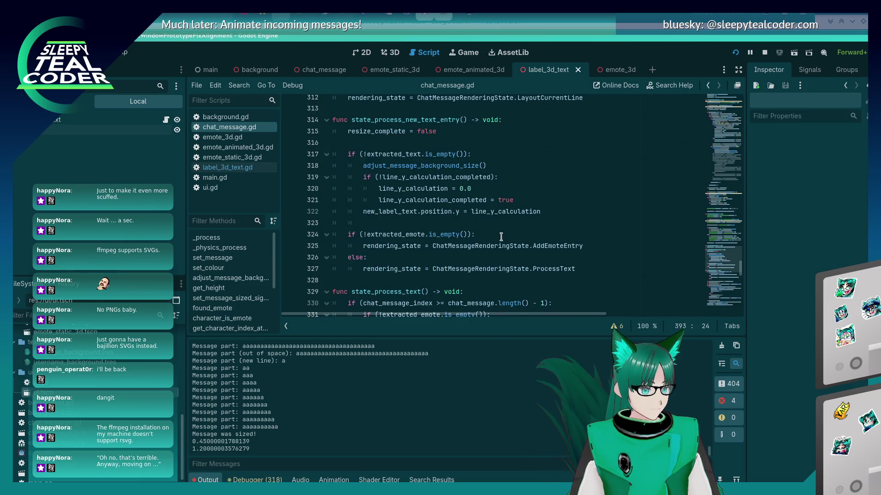
pyautogui.scroll(4, 501, 236)
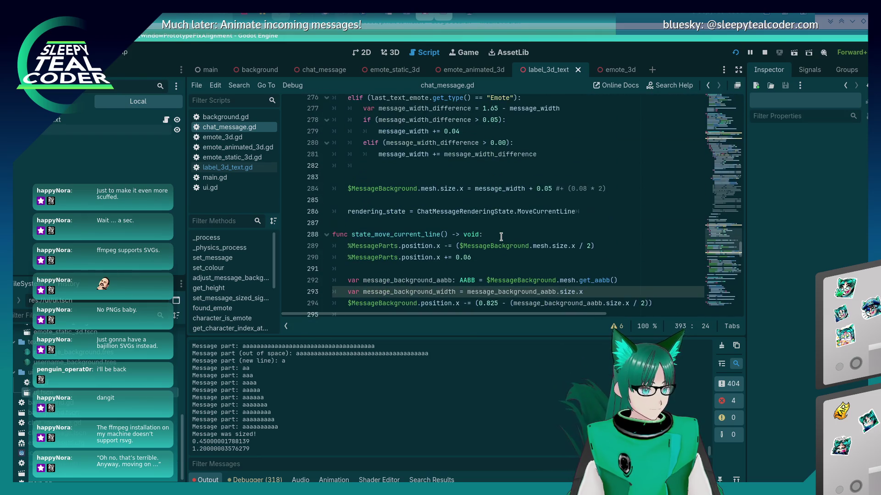
pyautogui.scroll(4, 501, 236)
pyautogui.scroll(-8, 501, 236)
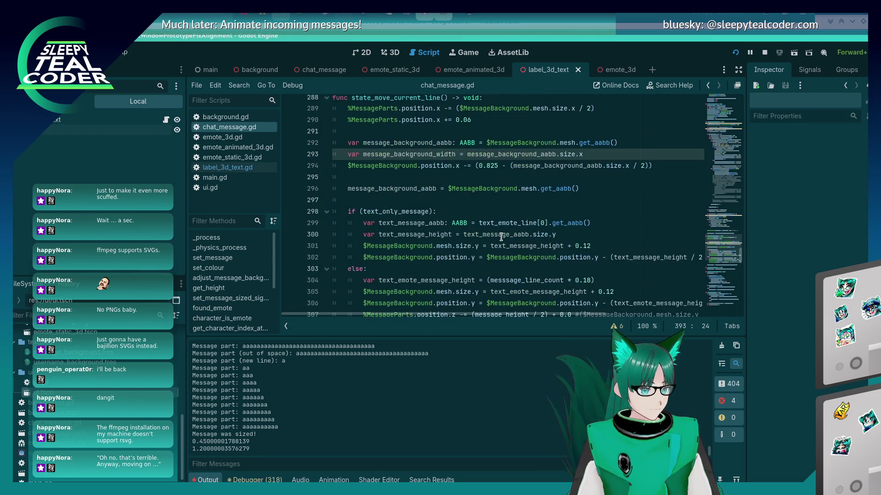
pyautogui.scroll(-2, 501, 236)
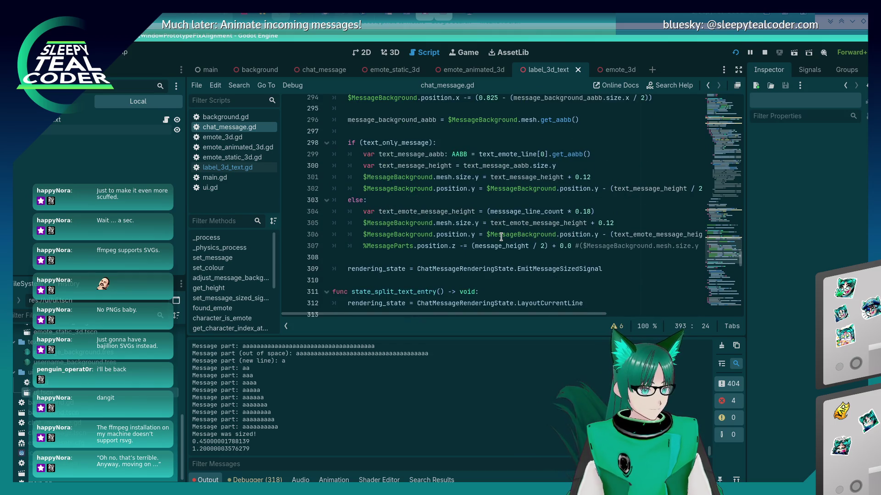
pyautogui.scroll(1, 500, 237)
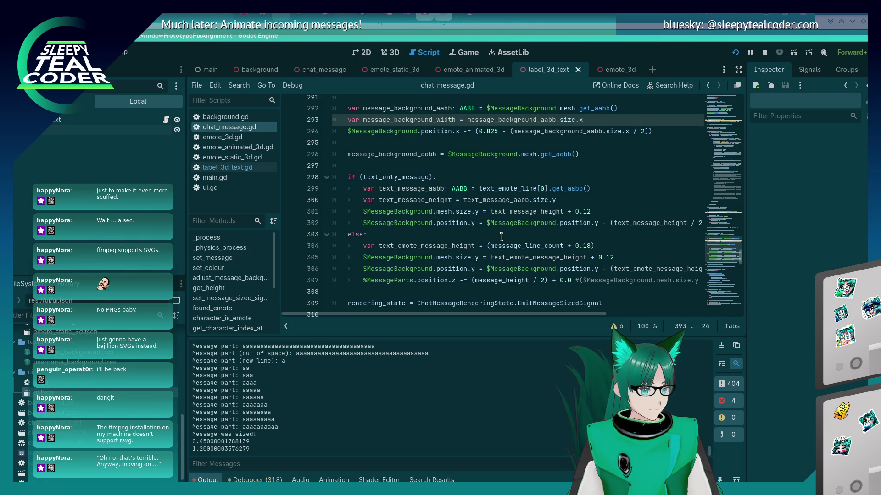
pyautogui.scroll(1, 385, 249)
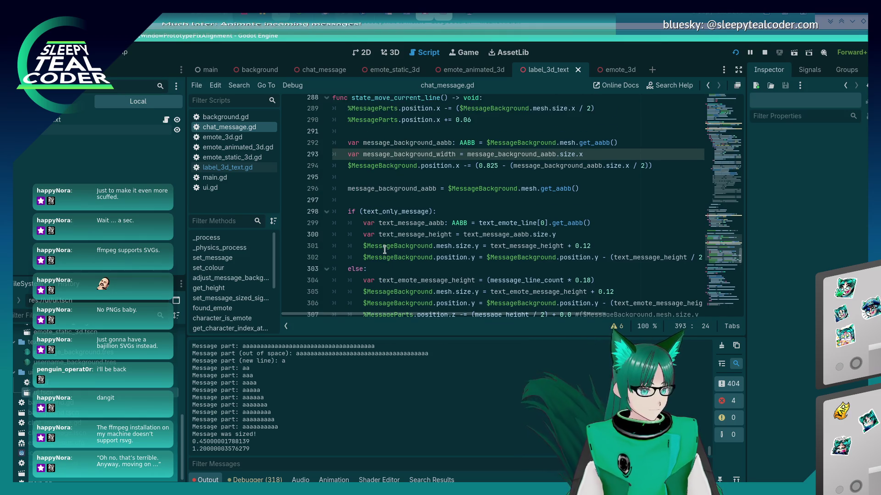
pyautogui.scroll(-2, 385, 249)
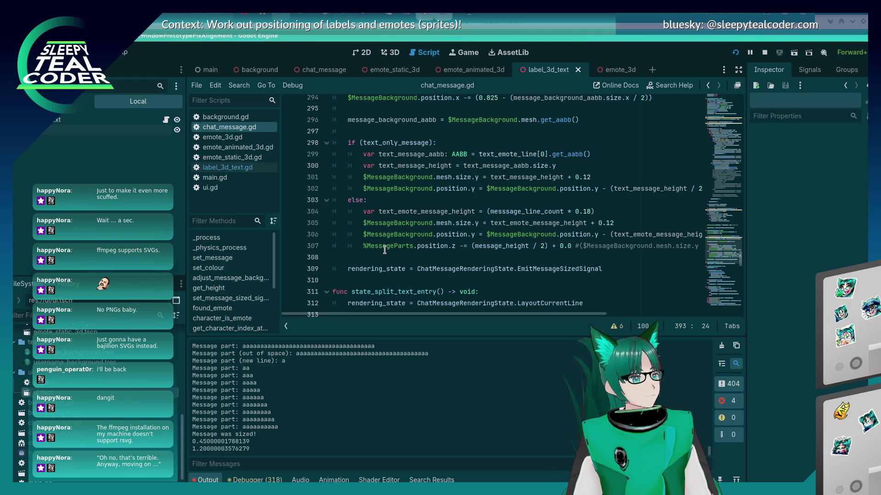
# View the chat message commit in Konsole (2 files changed), then return to the chat window.
pyautogui.hotkey('alt', 'Tab')
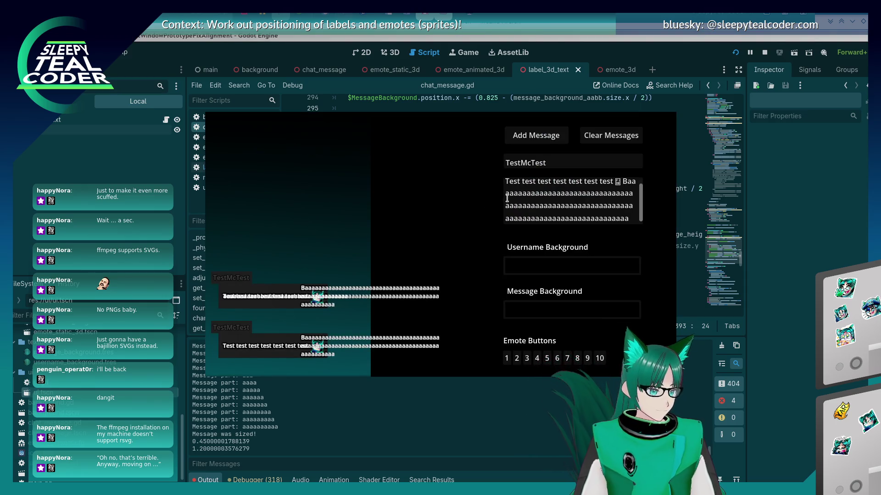
pyautogui.hotkey('alt', 'Tab')
pyautogui.hotkey('alt', 'Tab')
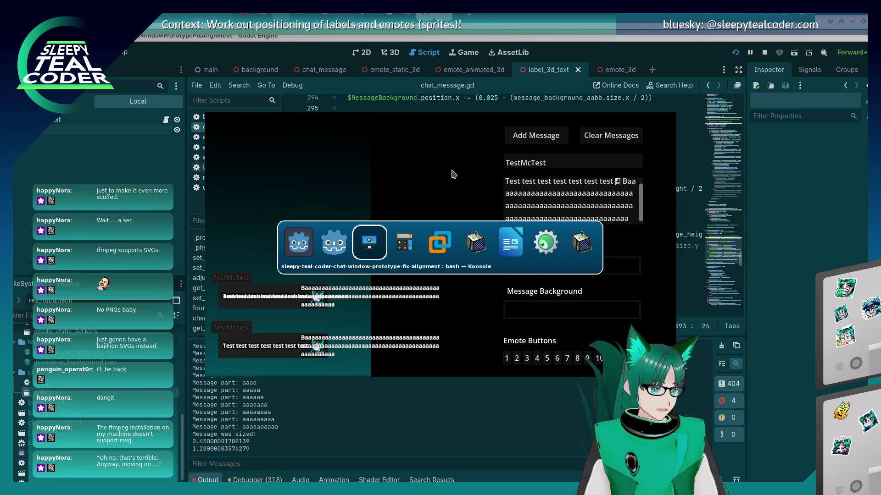
pyautogui.hotkey('alt', 'Tab')
pyautogui.hotkey('alt', 'Tab')
pyautogui.hotkey('alt', 'Tab')
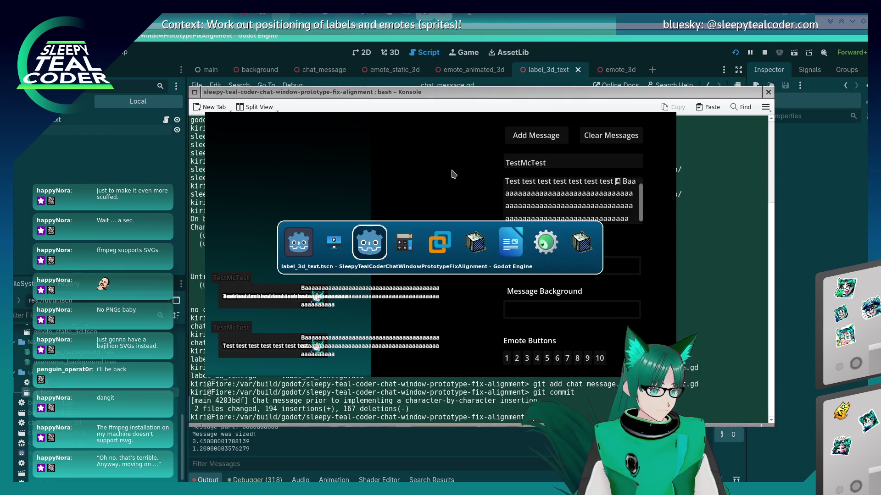
pyautogui.hotkey('alt', 'Tab')
pyautogui.hotkey('shift', 'alt', 'Tab')
pyautogui.hotkey('shift', 'alt', 'Tab')
pyautogui.hotkey('shift', 'alt', 'Tab')
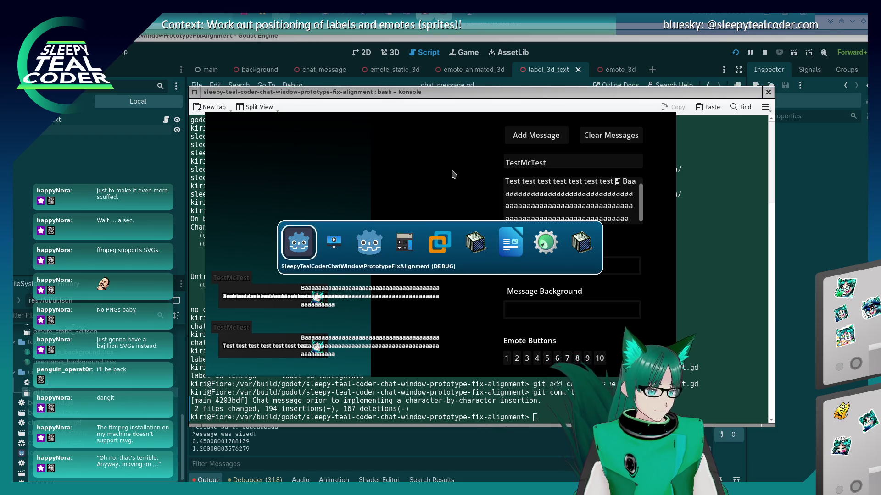
pyautogui.hotkey('shift', 'alt', 'Tab')
pyautogui.hotkey('shift', 'alt', 'Tab')
pyautogui.hotkey('shift', 'alt', 'Tab')
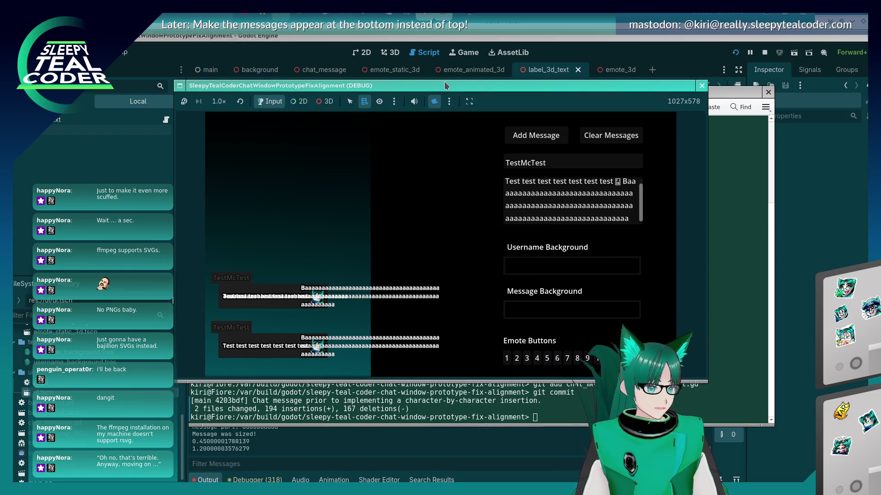
# Switch to 3D node picking and inspect several Text Label3D nodes of the messages.
pyautogui.click(331, 101)
pyautogui.rightClick(258, 302)
pyautogui.click(264, 306)
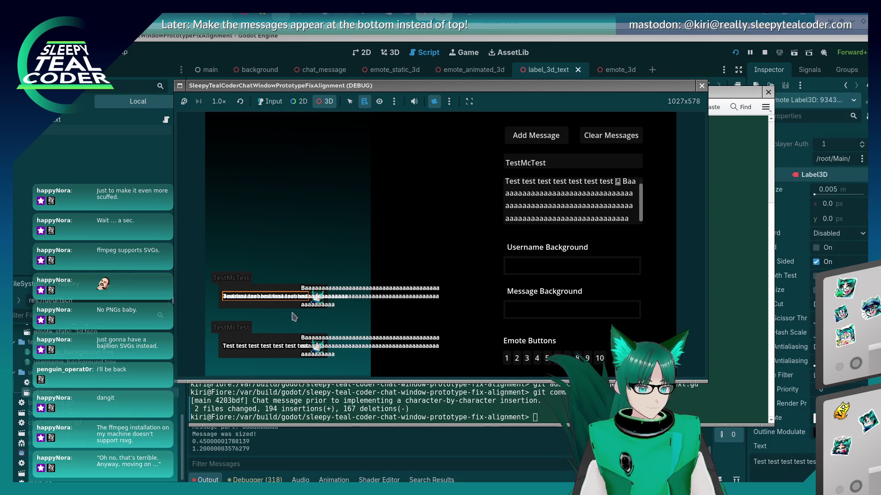
pyautogui.rightClick(272, 301)
pyautogui.click(275, 317)
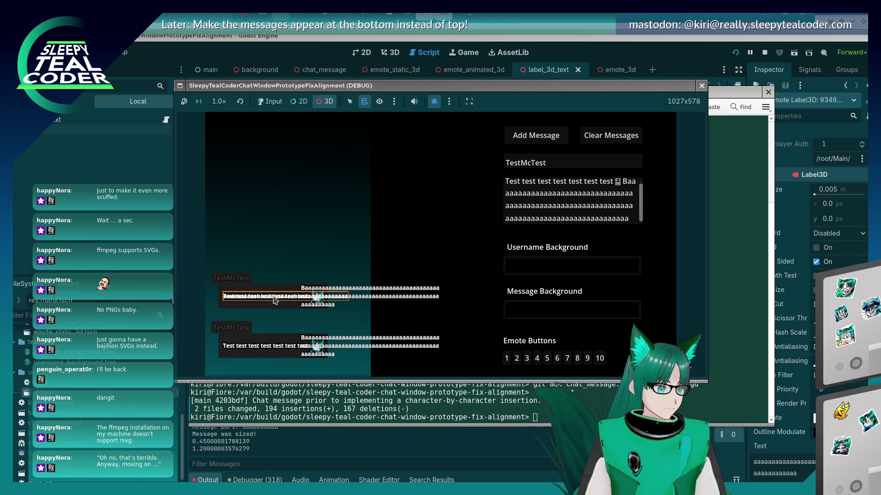
pyautogui.rightClick(275, 300)
pyautogui.click(283, 319)
pyautogui.rightClick(281, 300)
pyautogui.click(290, 338)
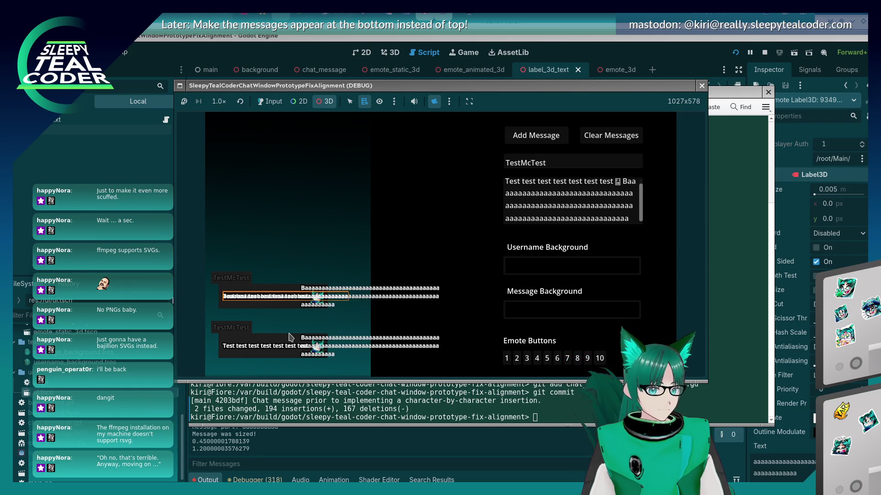
# Inspect more Text Label3D nodes in the top message, then go back to chat_message.gd.
pyautogui.rightClick(285, 298)
pyautogui.click(288, 302)
pyautogui.rightClick(290, 300)
pyautogui.click(295, 309)
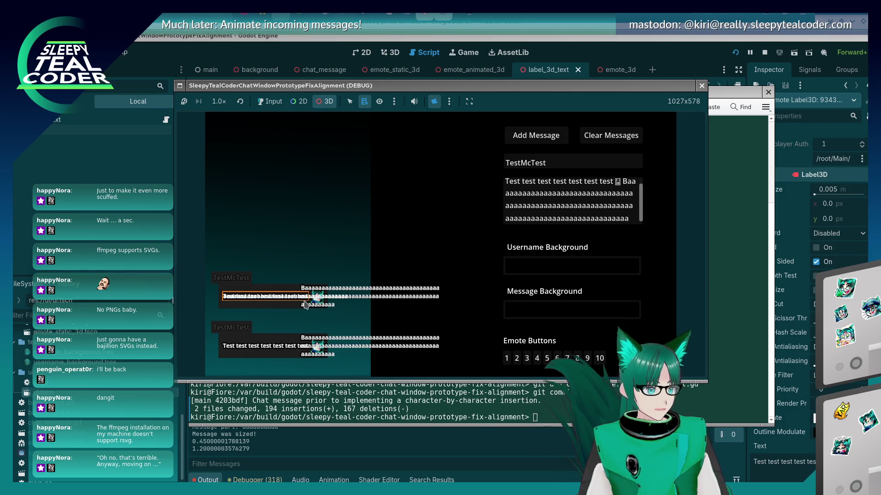
pyautogui.rightClick(281, 298)
pyautogui.click(289, 328)
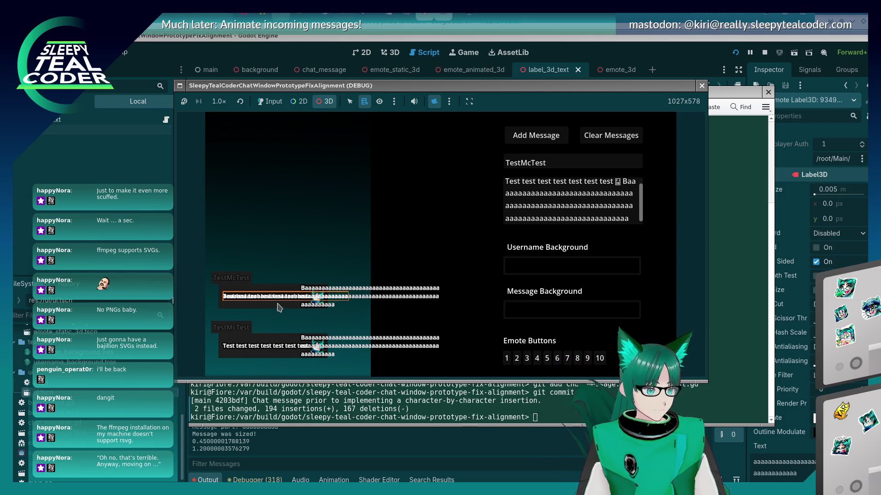
pyautogui.rightClick(277, 306)
pyautogui.click(290, 329)
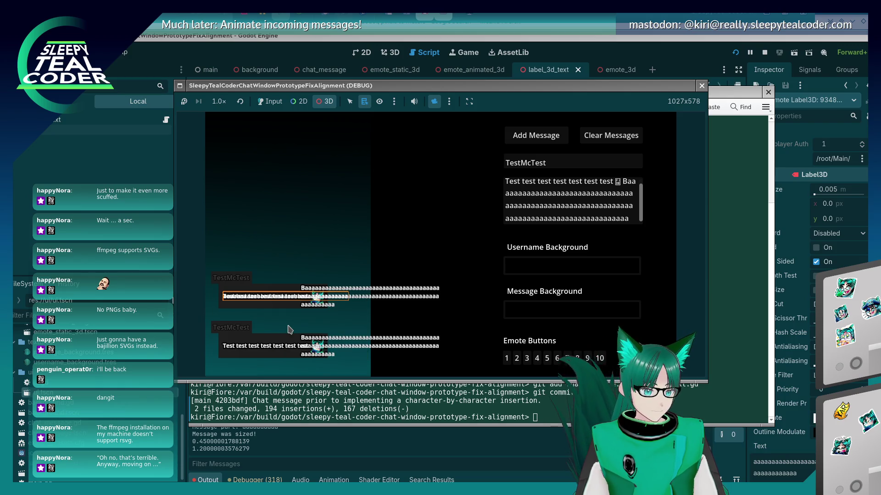
pyautogui.hotkey('alt', 'Tab')
# Select and remove the trailing if new_text_label_required block.
pyautogui.scroll(-5, 414, 209)
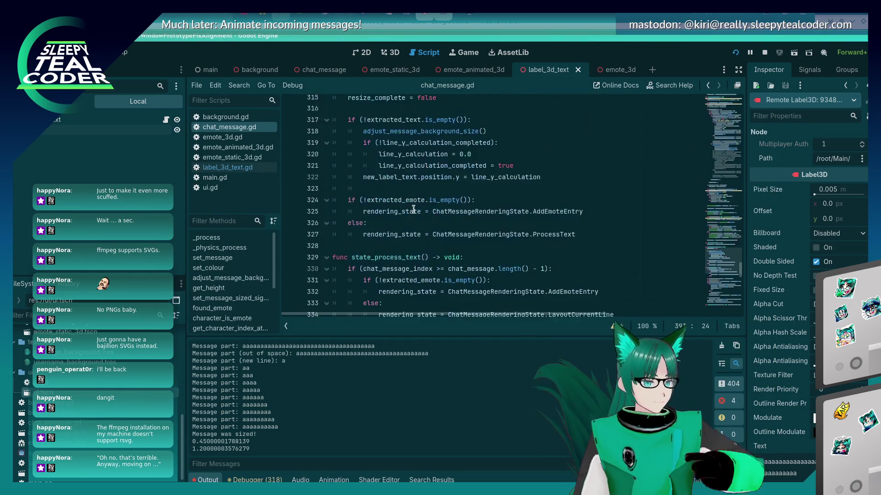
pyautogui.scroll(-20, 414, 210)
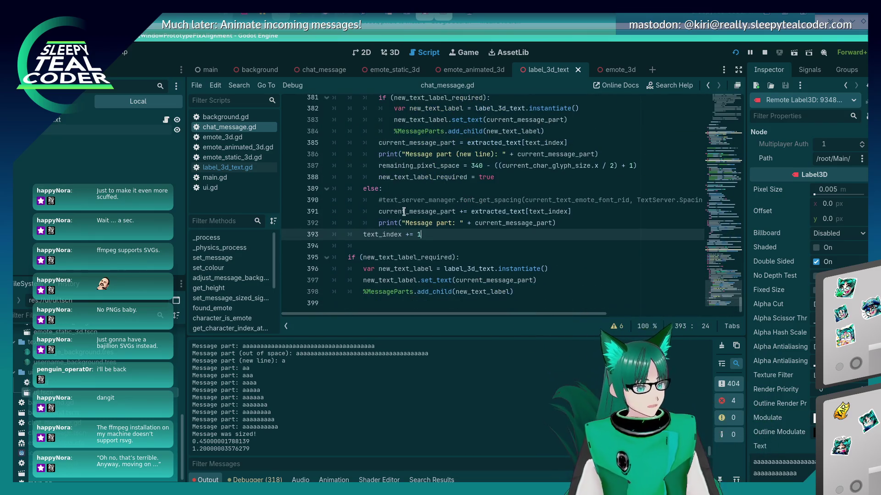
pyautogui.scroll(2, 450, 201)
pyautogui.scroll(-1, 449, 215)
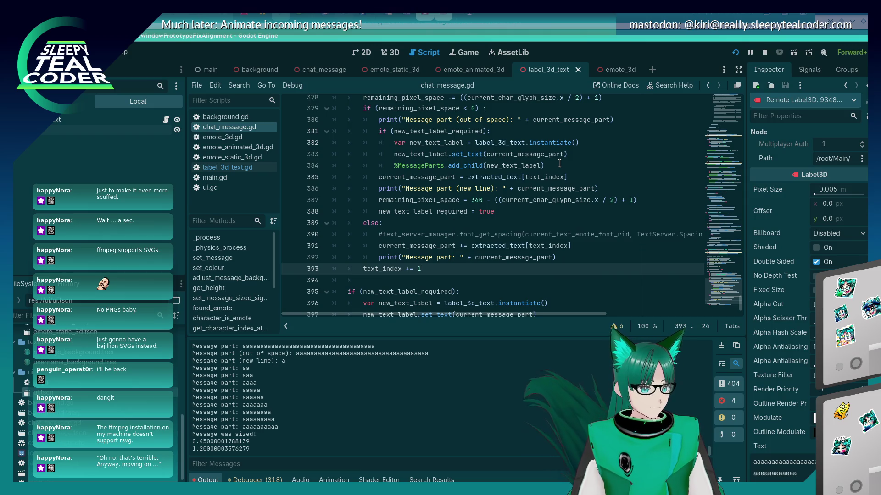
pyautogui.click(495, 213)
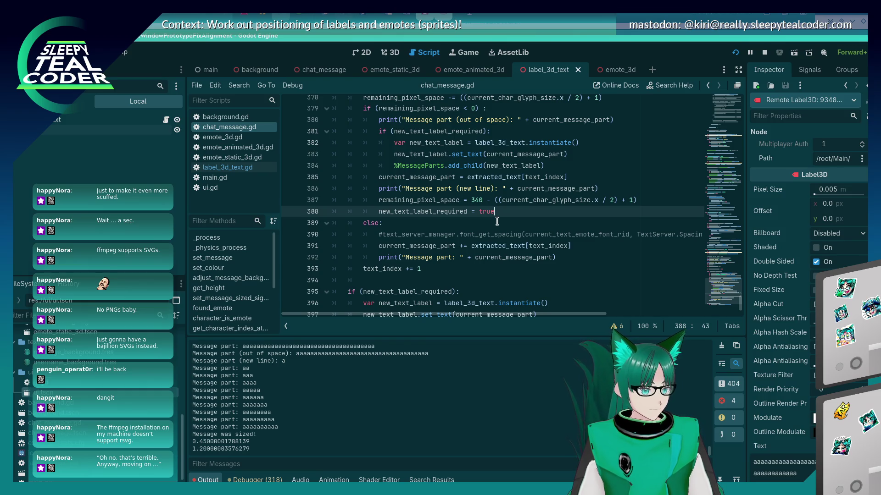
pyautogui.scroll(1, 497, 221)
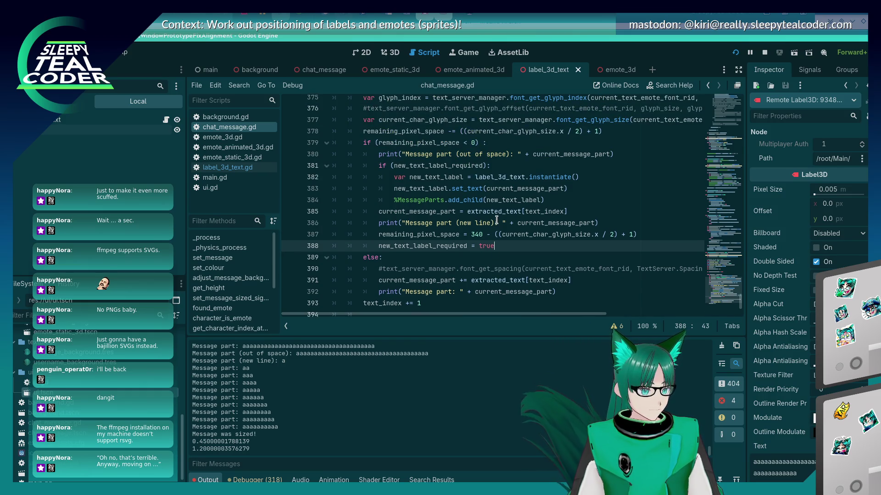
pyautogui.scroll(-2, 497, 221)
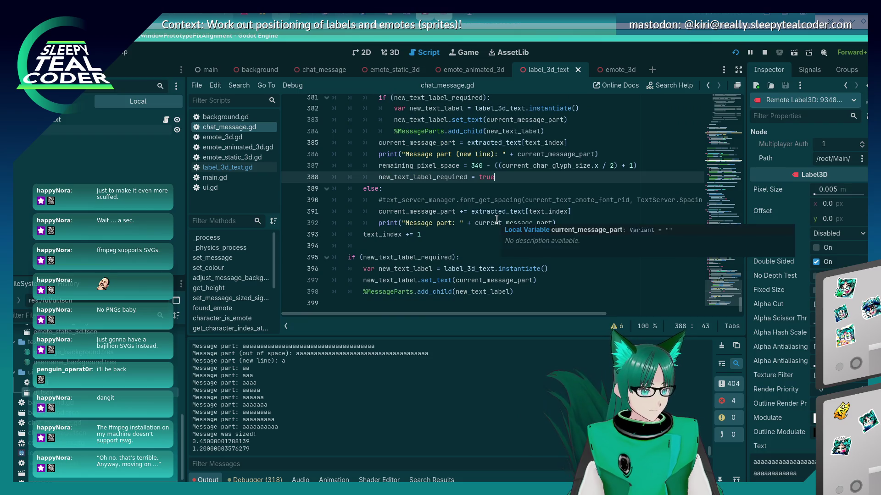
pyautogui.moveTo(534, 288); pyautogui.dragTo(334, 257)
pyautogui.hotkey('ctrl', 'c')
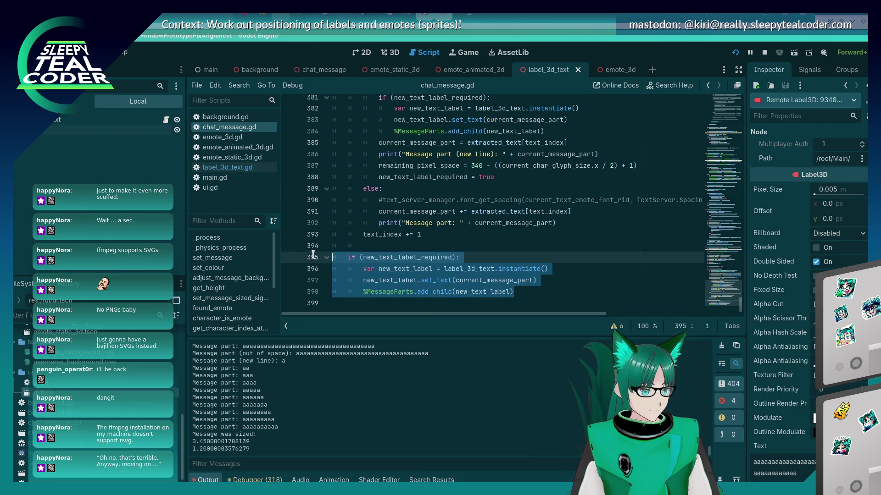
pyautogui.press('BackSpace')
pyautogui.press('BackSpace')
pyautogui.press('BackSpace')
# Re-paste the block after the print, indent it, add new_text_label_required = false, and save.
pyautogui.press('Up')
pyautogui.press('End')
pyautogui.press('Return')
pyautogui.press('Return')
pyautogui.press('BackSpace')
pyautogui.press('BackSpace')
pyautogui.press('BackSpace')
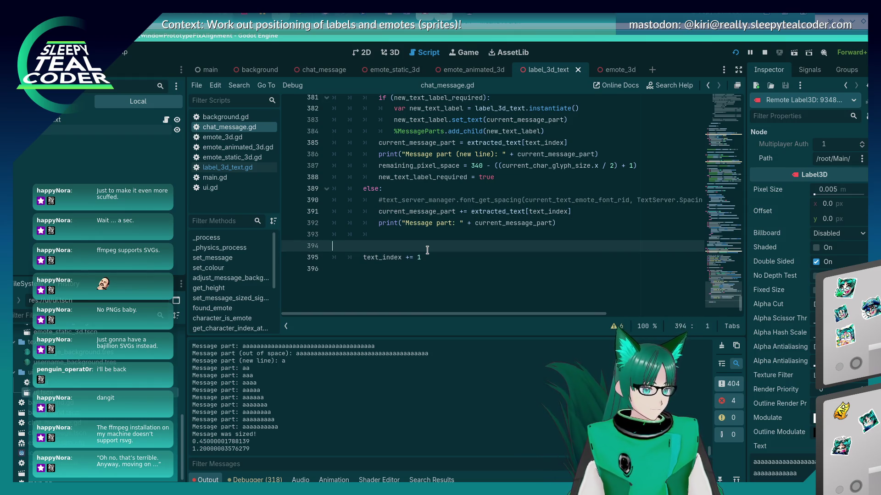
pyautogui.press('Return')
pyautogui.hotkey('ctrl', 'v')
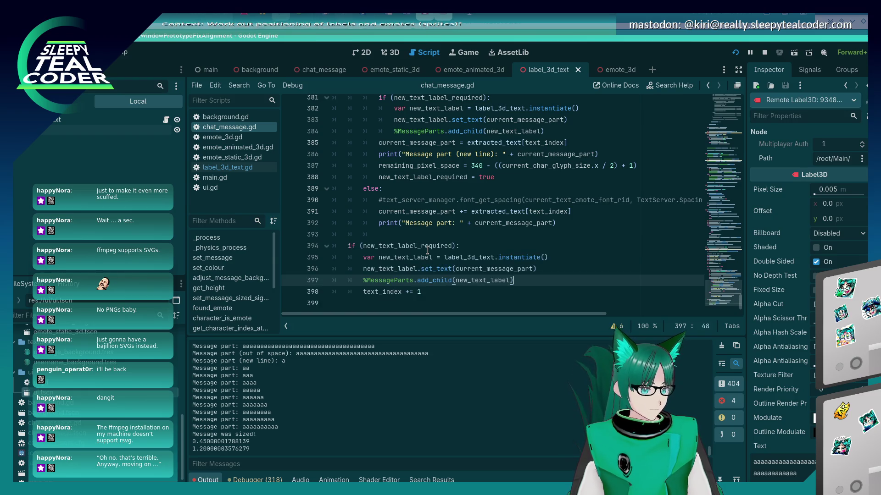
pyautogui.press('Up')
pyautogui.press('Up')
pyautogui.press('Up')
pyautogui.press('Tab')
pyautogui.press('Down')
pyautogui.press('Tab')
pyautogui.press('Down')
pyautogui.press('Tab')
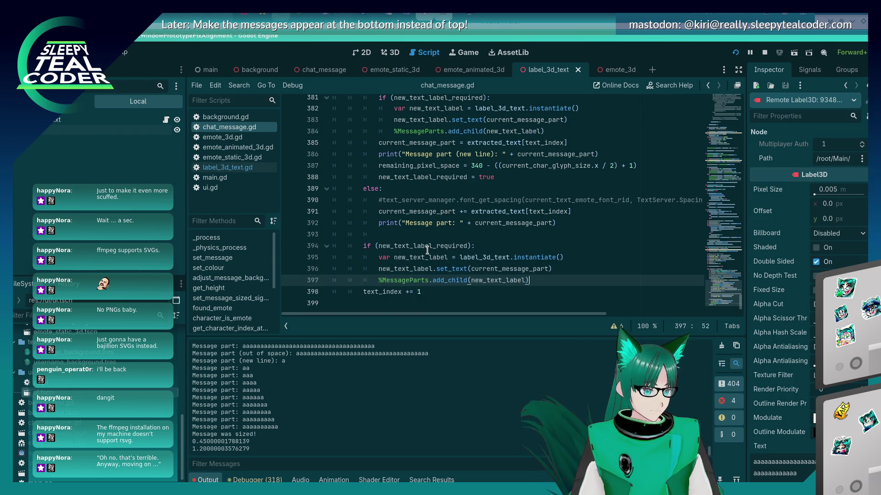
pyautogui.press('End')
pyautogui.press('Return')
pyautogui.write('new_text_label')
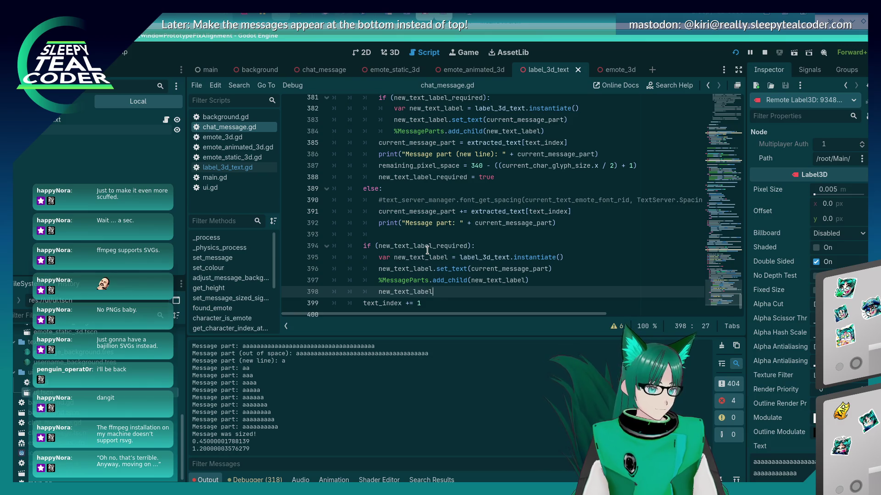
pyautogui.write('_required =')
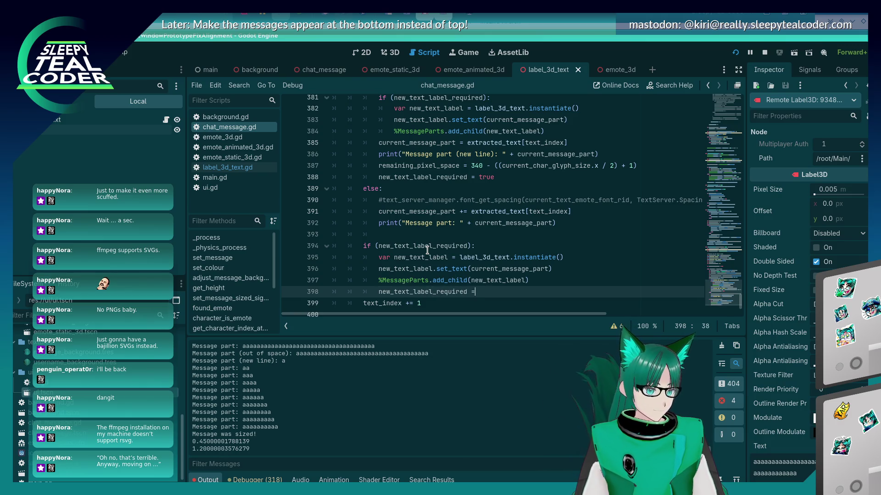
pyautogui.write(' false')
pyautogui.hotkey('ctrl', 's')
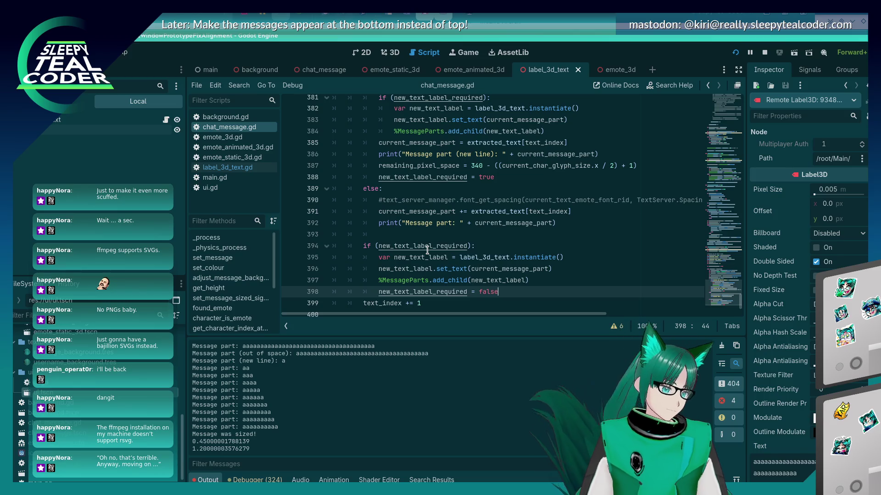
# Move the if block below text_index += 1 and relaunch the game with F5.
pyautogui.click(448, 177)
pyautogui.scroll(4, 439, 256)
pyautogui.scroll(-2, 439, 255)
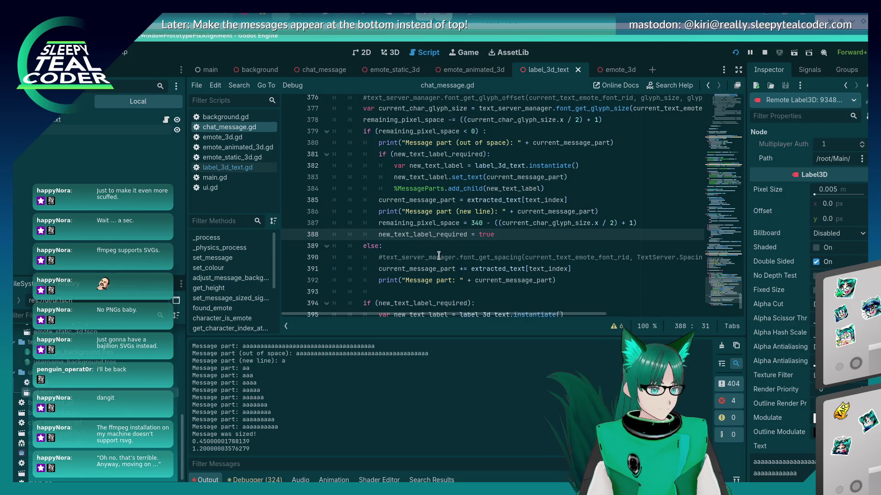
pyautogui.click(525, 237)
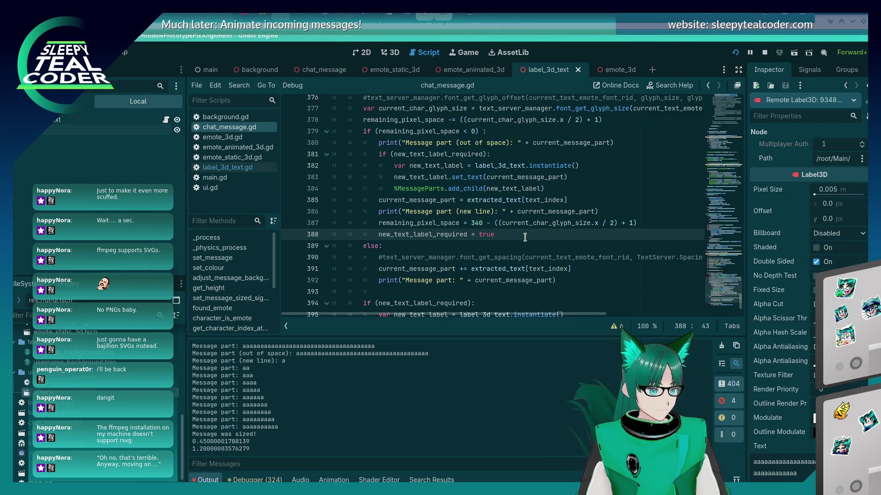
pyautogui.scroll(-2, 524, 237)
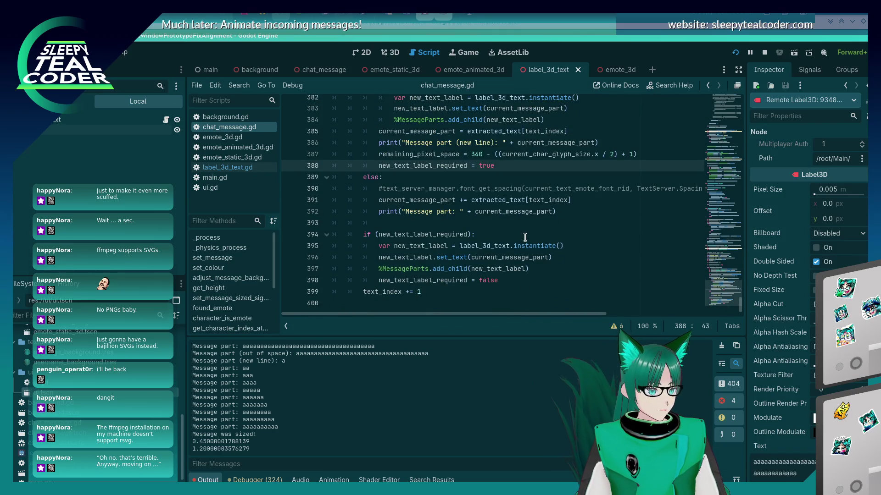
pyautogui.moveTo(505, 280); pyautogui.dragTo(296, 237)
pyautogui.hotkey('ctrl', 'c')
pyautogui.press('Delete')
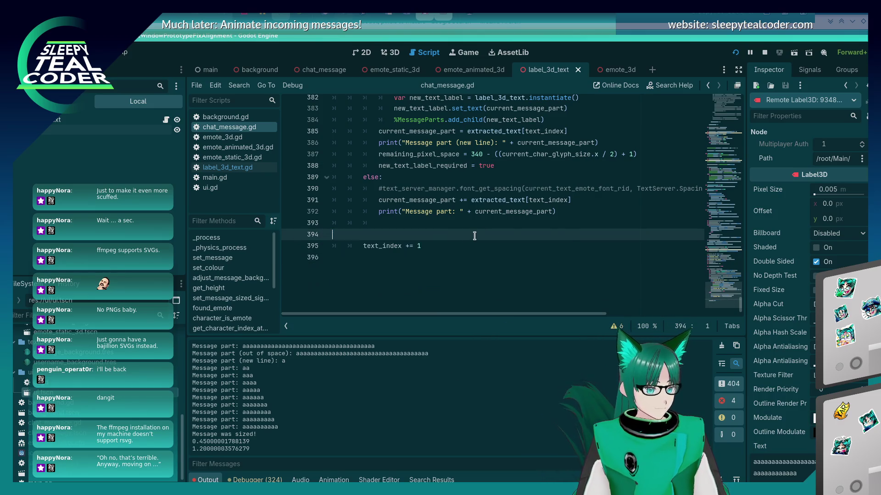
pyautogui.press('Delete')
pyautogui.press('End')
pyautogui.press('Return')
pyautogui.press('Return')
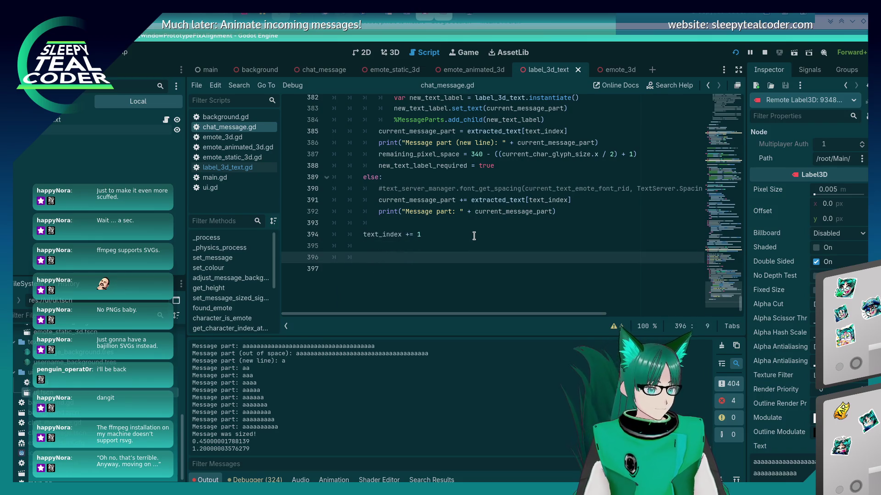
pyautogui.hotkey('ctrl', 'v')
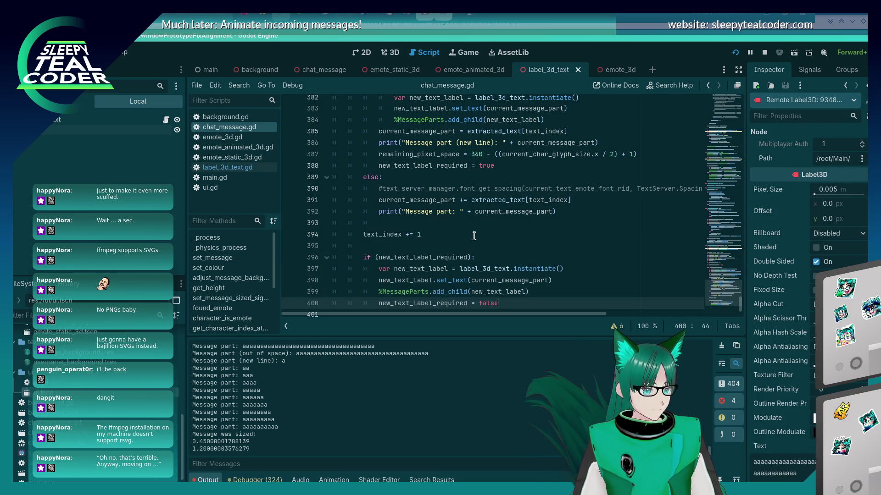
pyautogui.press('Up')
pyautogui.press('Up')
pyautogui.press('F5')
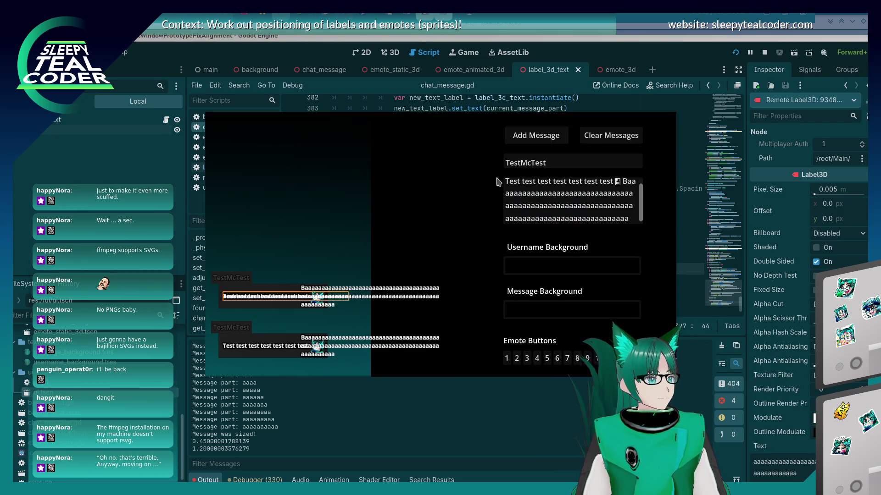
# In the running chat window, clear the messages and add a new test message.
pyautogui.hotkey('alt', 'Tab')
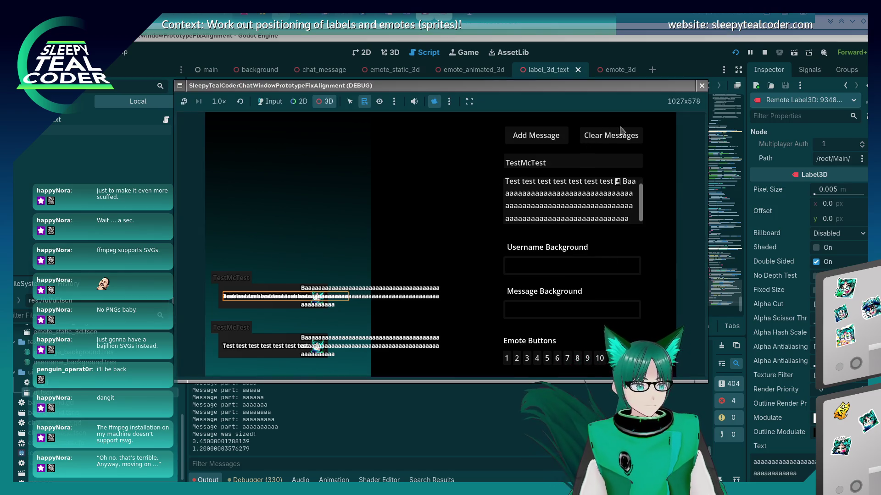
pyautogui.click(283, 100)
pyautogui.click(610, 137)
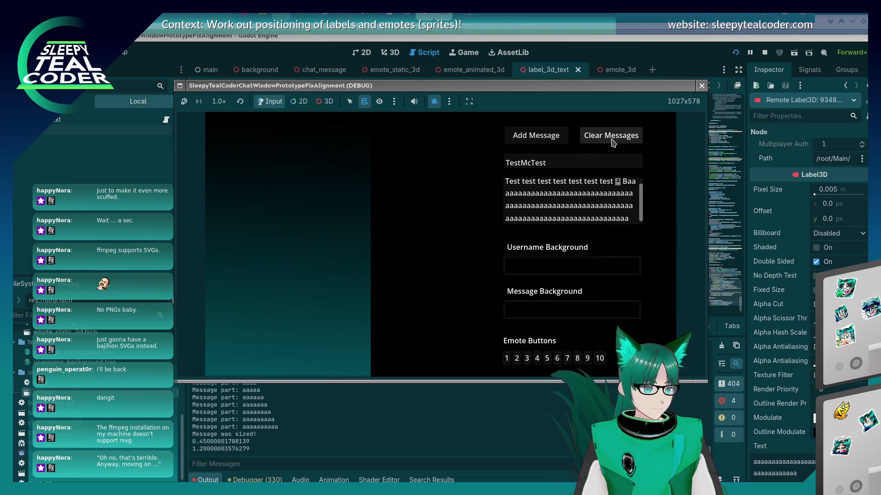
pyautogui.click(548, 138)
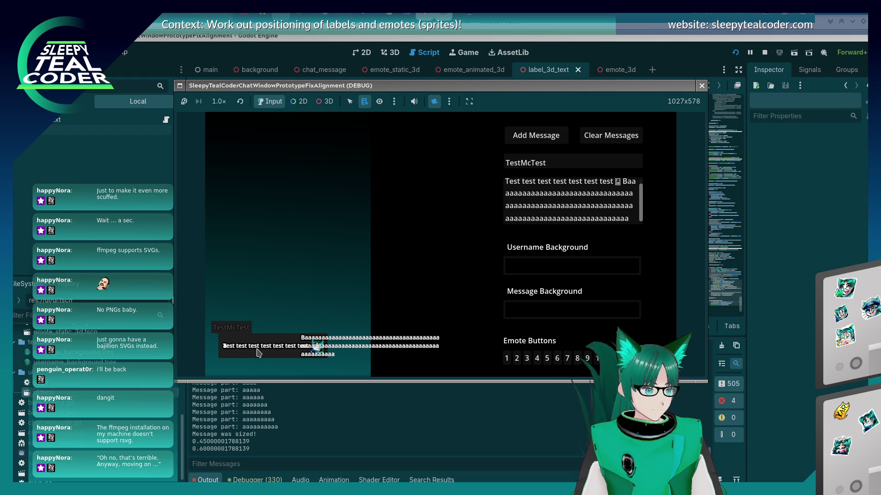
pyautogui.click(804, 379)
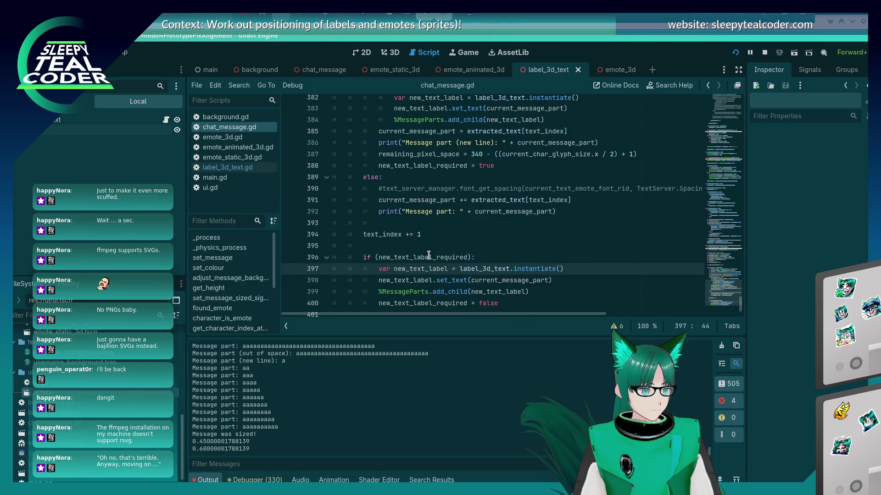
pyautogui.hotkey('alt', 'Tab')
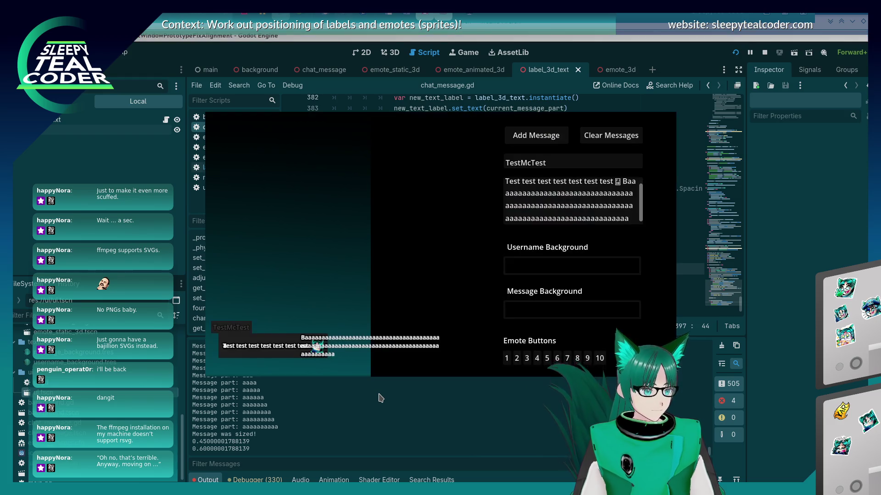
pyautogui.click(378, 397)
# Select the if new_text_label_required block and Shift+Tab its lines out one level.
pyautogui.scroll(2, 486, 219)
pyautogui.scroll(-2, 487, 219)
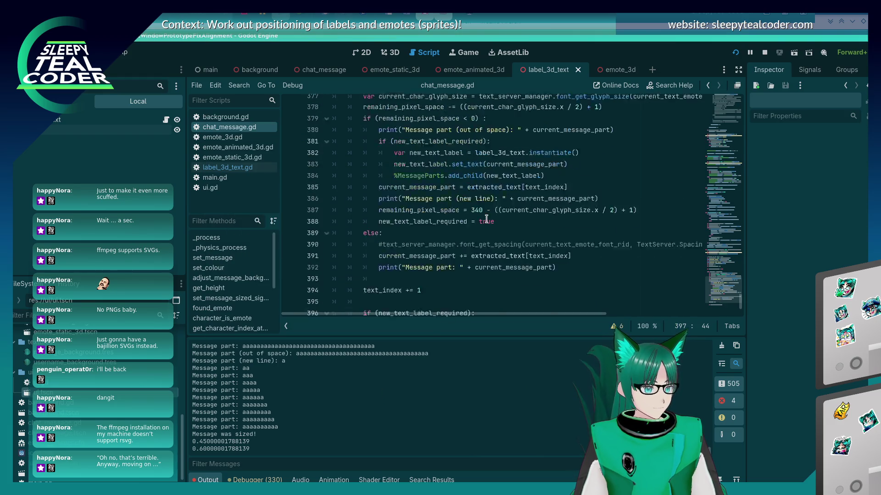
pyautogui.scroll(5, 435, 239)
pyautogui.scroll(-6, 373, 257)
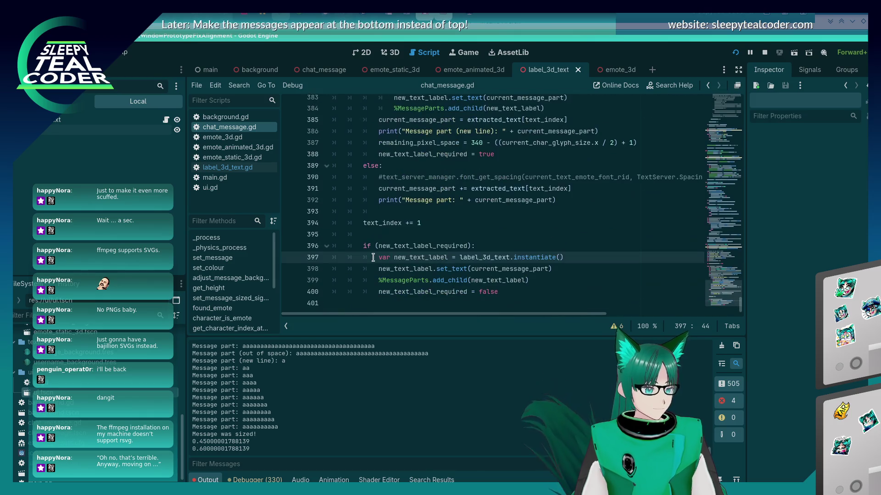
pyautogui.moveTo(499, 292)
pyautogui.mouseDown()
pyautogui.moveTo(413, 281)
pyautogui.moveTo(317, 243)
pyautogui.mouseUp()
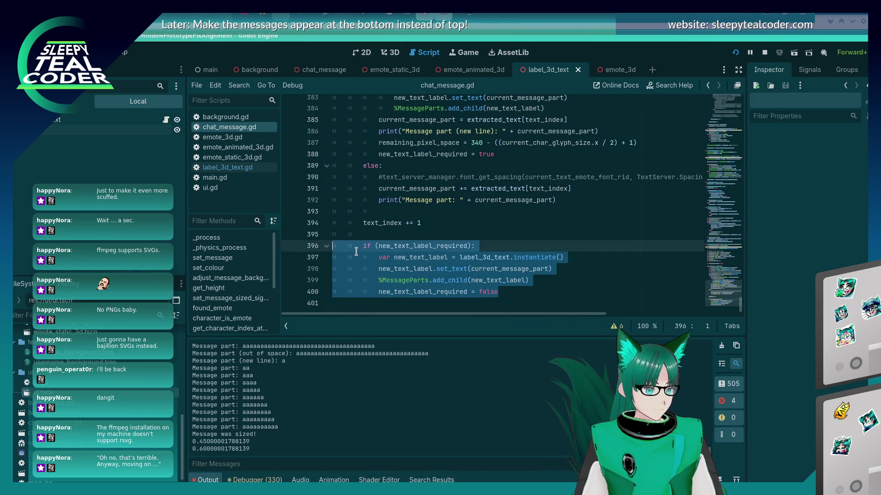
pyautogui.press('BackSpace')
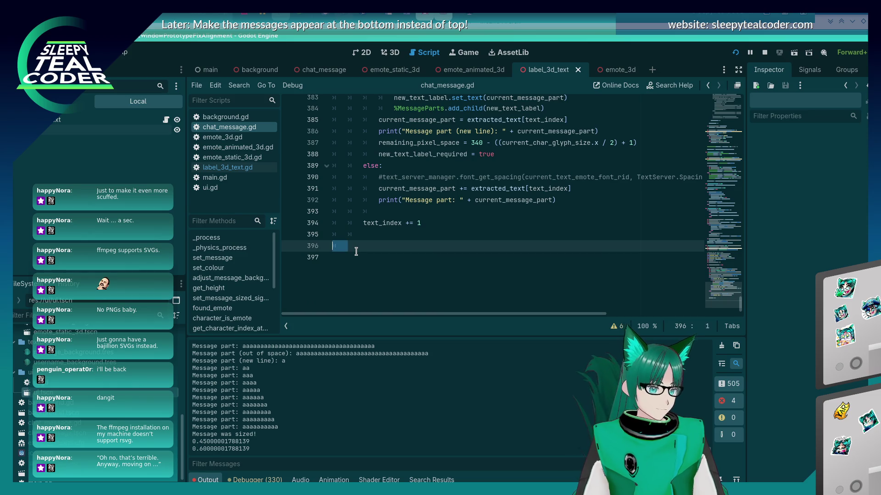
pyautogui.hotkey('ctrl', 'z')
pyautogui.hotkey('shift', 'Tab')
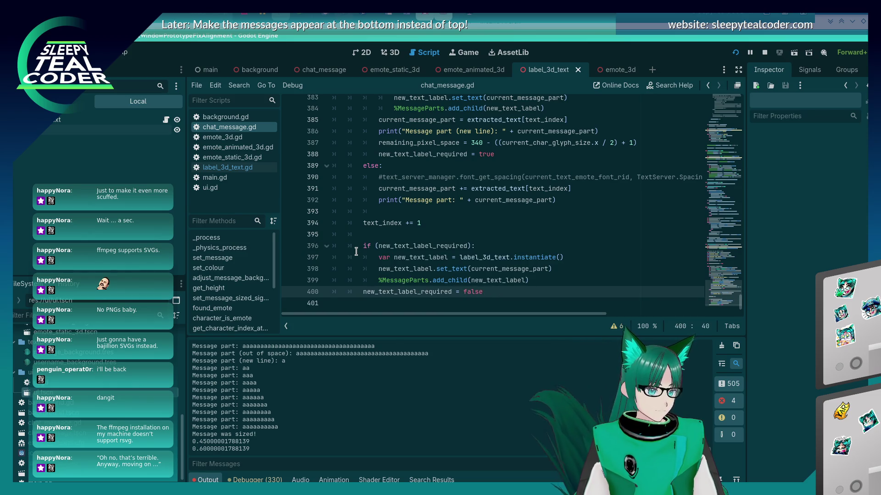
pyautogui.press('Up')
pyautogui.hotkey('shift', 'Tab')
pyautogui.press('Up')
pyautogui.hotkey('shift', 'Tab')
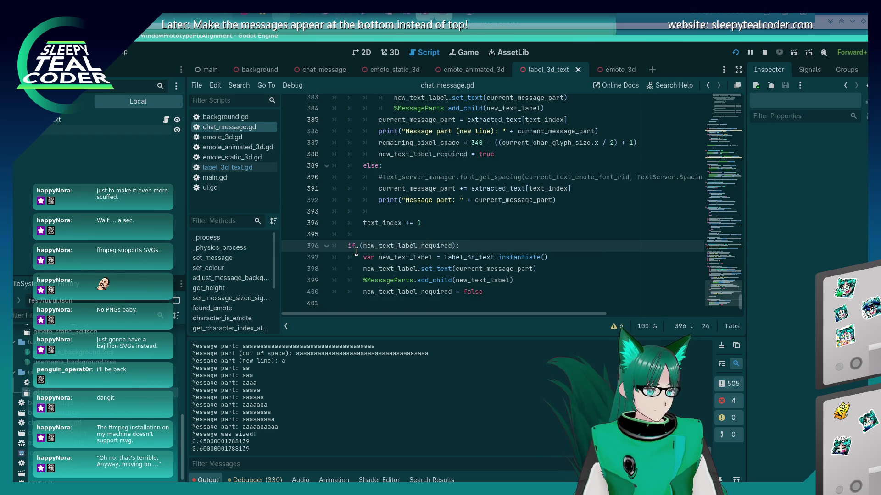
pyautogui.hotkey('alt', 'Tab')
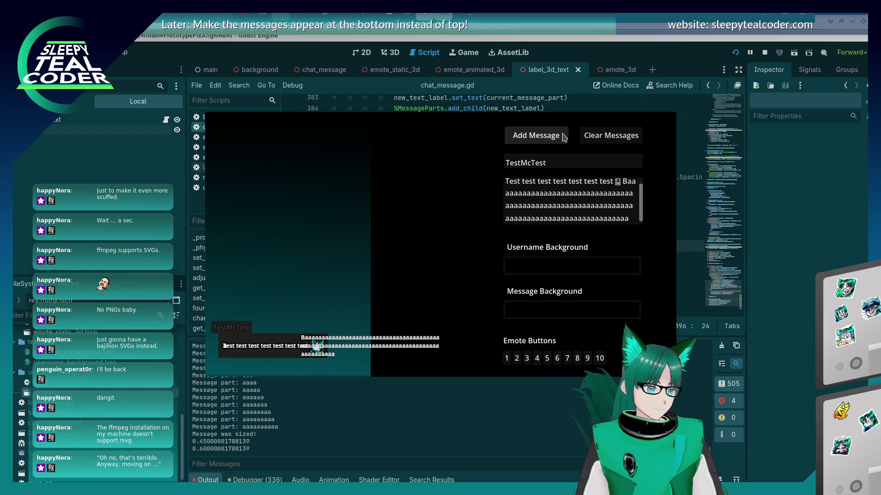
# Add a second TestMcTest message and, with 3D picking on, inspect its Baaaa text label.
pyautogui.click(536, 135)
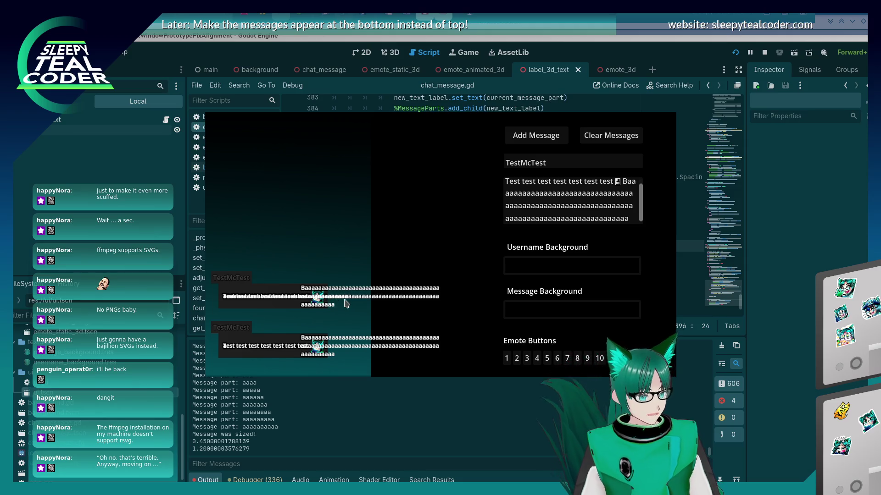
pyautogui.hotkey('alt', 'Tab')
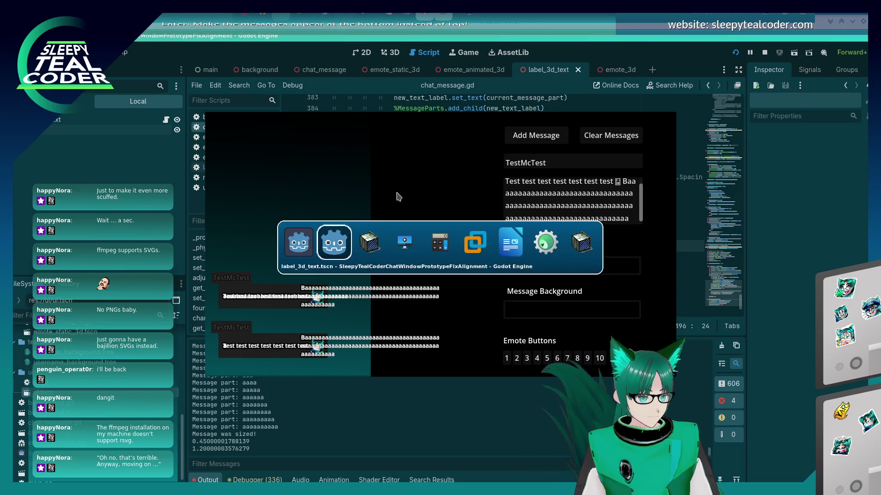
pyautogui.click(324, 102)
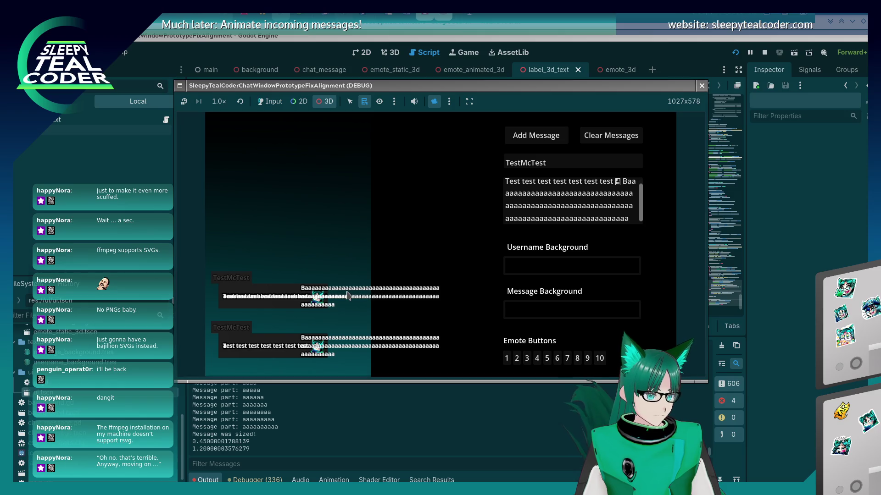
pyautogui.rightClick(341, 296)
pyautogui.click(362, 328)
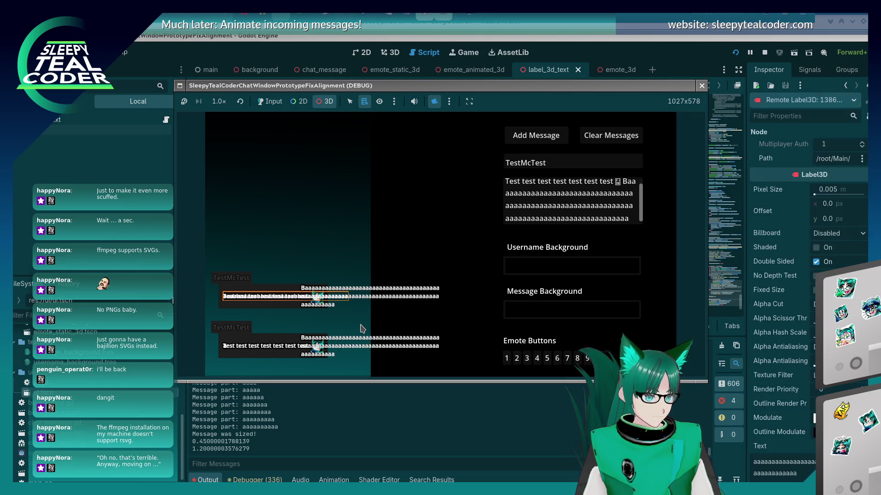
pyautogui.rightClick(336, 299)
pyautogui.click(346, 305)
pyautogui.rightClick(344, 302)
pyautogui.click(340, 301)
pyautogui.rightClick(339, 300)
pyautogui.click(345, 308)
# Inspect the new message's Baaaa and left 'Test test' labels, then return to the editor.
pyautogui.rightClick(343, 298)
pyautogui.click(353, 312)
pyautogui.rightClick(340, 297)
pyautogui.click(345, 302)
pyautogui.rightClick(341, 296)
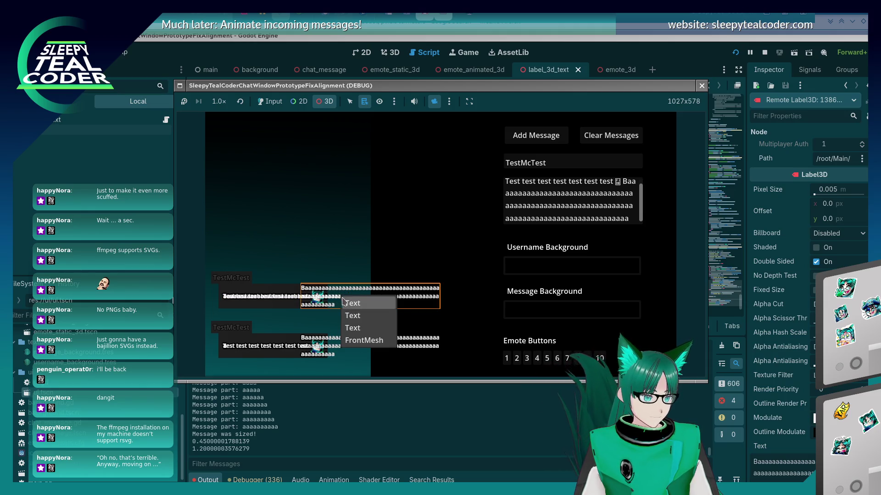
pyautogui.click(355, 314)
pyautogui.rightClick(344, 298)
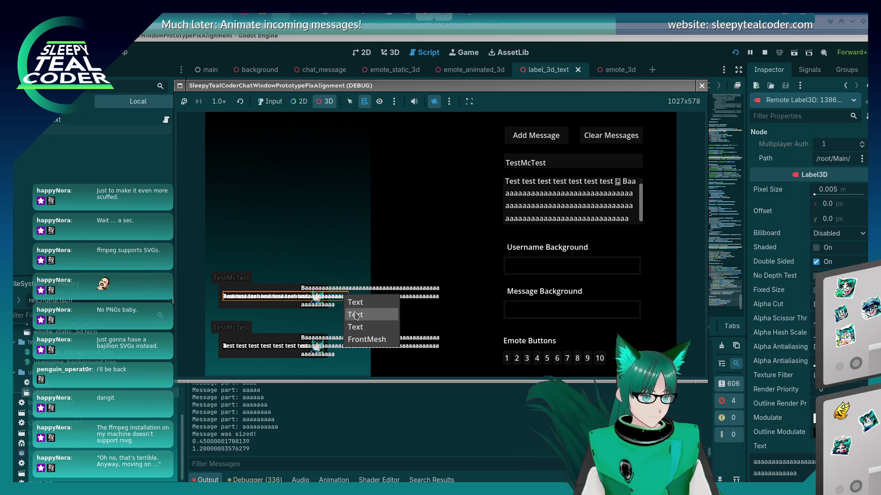
pyautogui.click(354, 311)
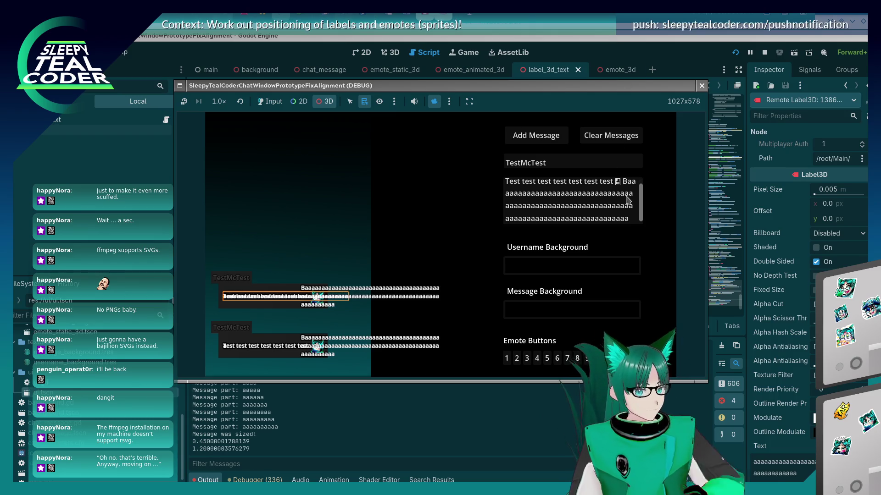
pyautogui.click(524, 403)
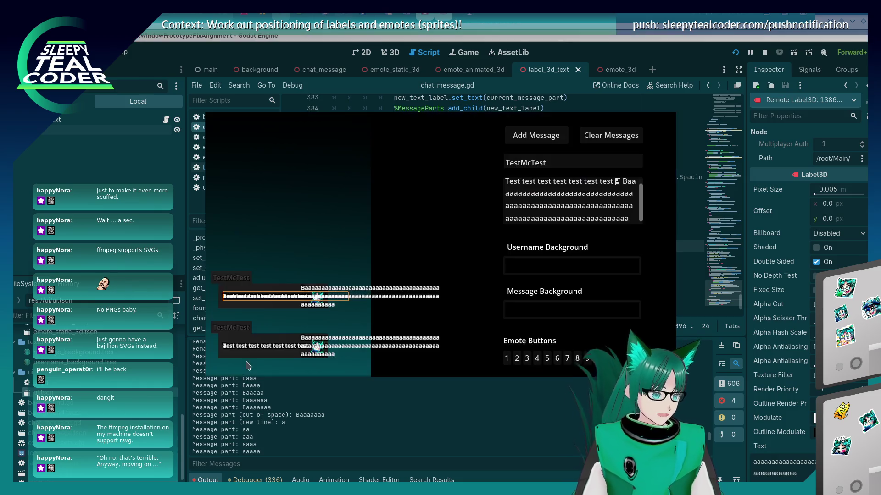
# Inspect the first message's labels from its left end, including the aaaaaaaaaa label.
pyautogui.rightClick(316, 298)
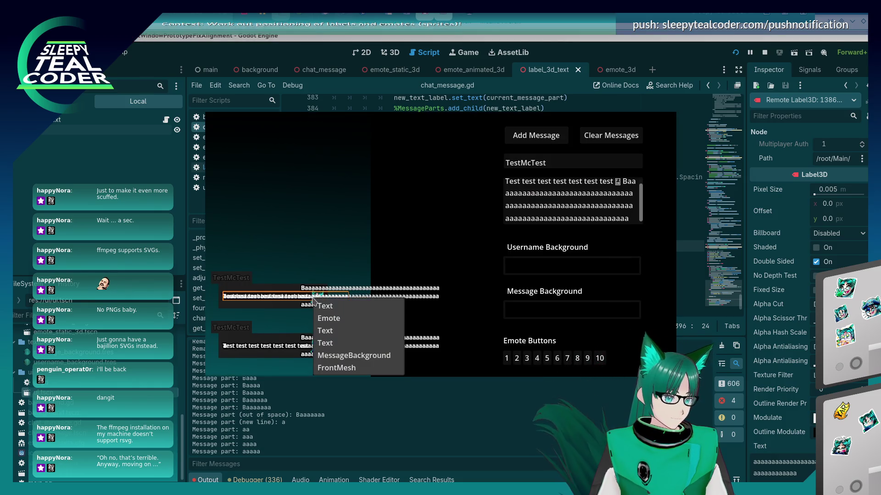
pyautogui.click(303, 300)
pyautogui.rightClick(302, 301)
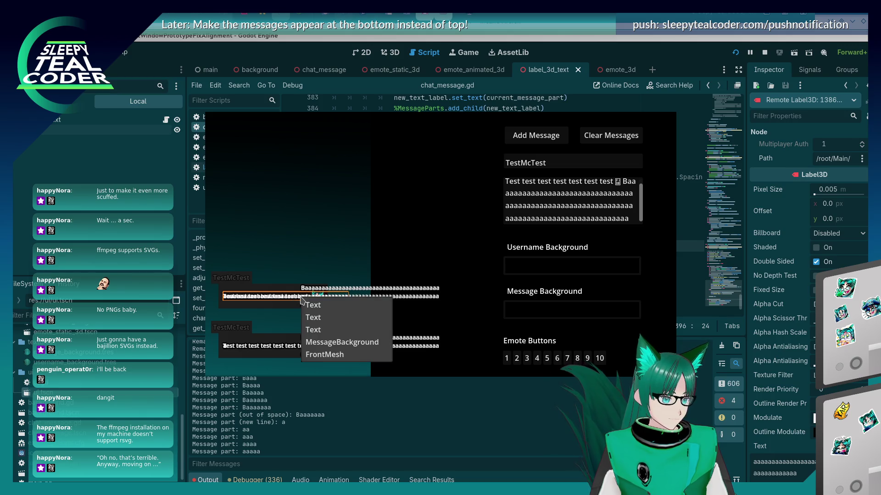
pyautogui.click(301, 301)
pyautogui.rightClick(298, 298)
pyautogui.click(293, 301)
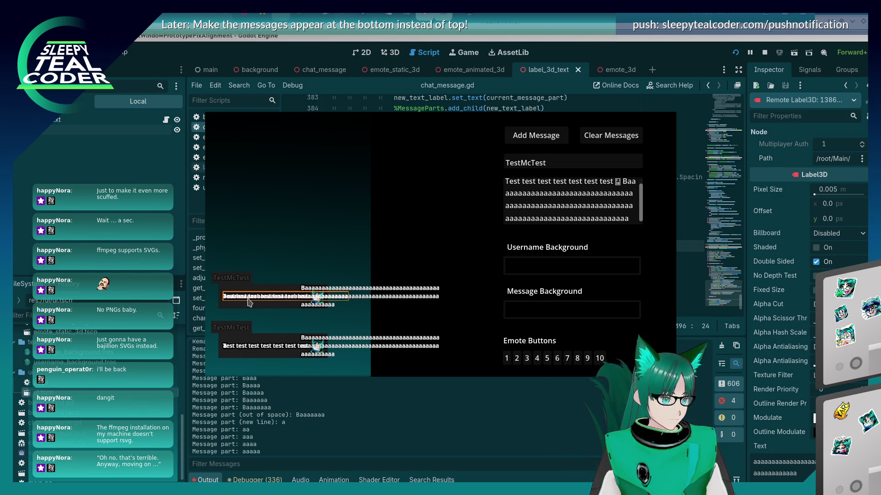
pyautogui.rightClick(244, 300)
pyautogui.click(264, 300)
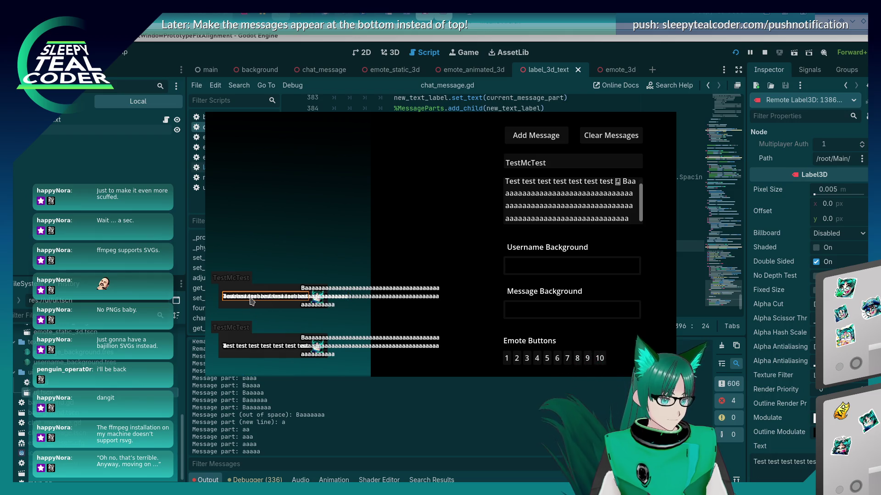
pyautogui.rightClick(250, 299)
pyautogui.click(260, 318)
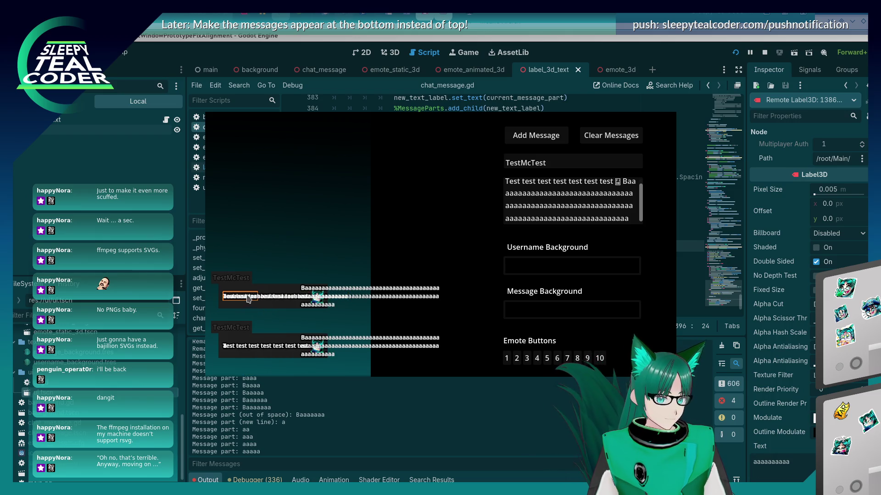
# Inspect the first message's fifth Text, 'Test test', aaaaaaaaaa and top Text labels.
pyautogui.rightClick(248, 299)
pyautogui.click(257, 338)
pyautogui.rightClick(250, 302)
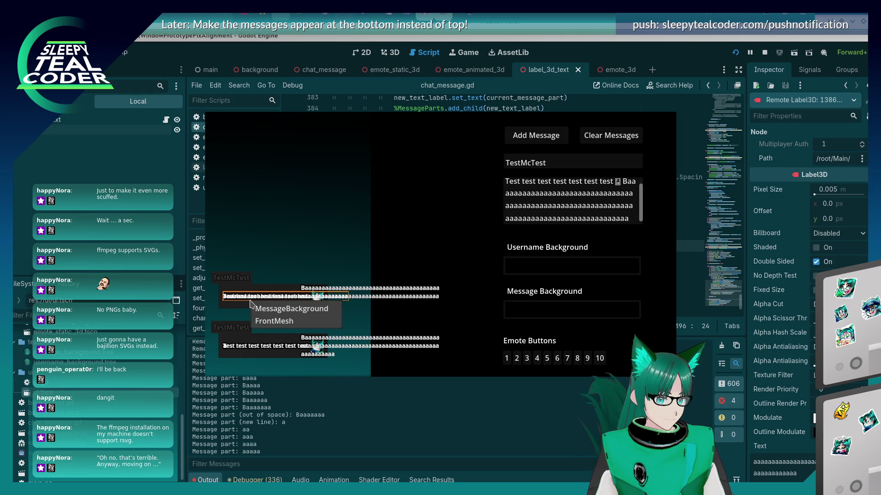
pyautogui.click(261, 333)
pyautogui.rightClick(246, 299)
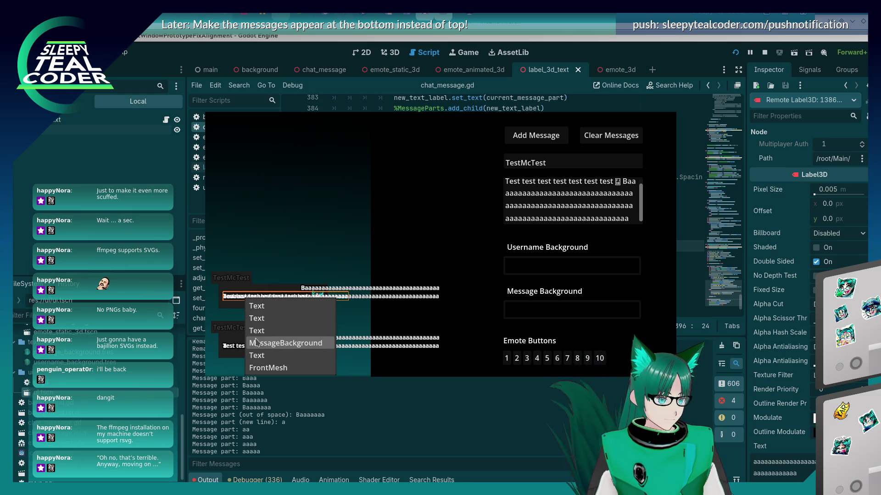
pyautogui.click(263, 358)
pyautogui.rightClick(248, 300)
pyautogui.click(257, 304)
pyautogui.rightClick(247, 299)
pyautogui.click(255, 316)
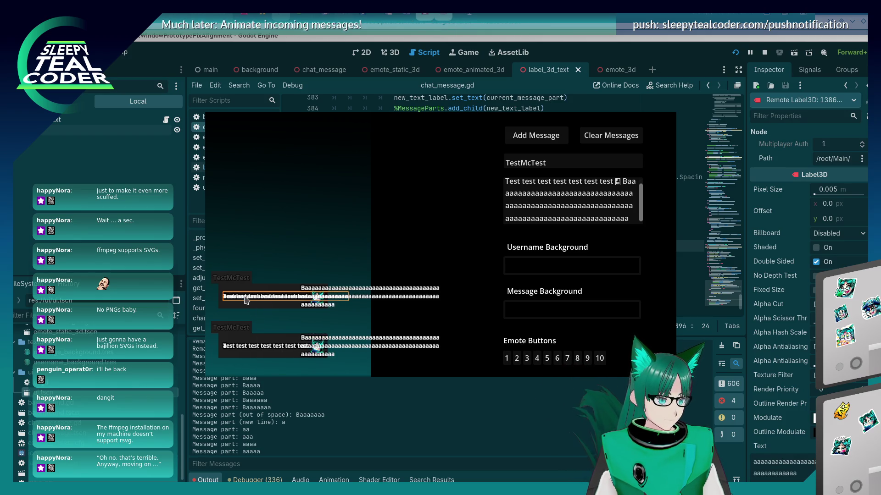
pyautogui.rightClick(246, 299)
pyautogui.click(257, 317)
pyautogui.rightClick(249, 302)
pyautogui.click(253, 305)
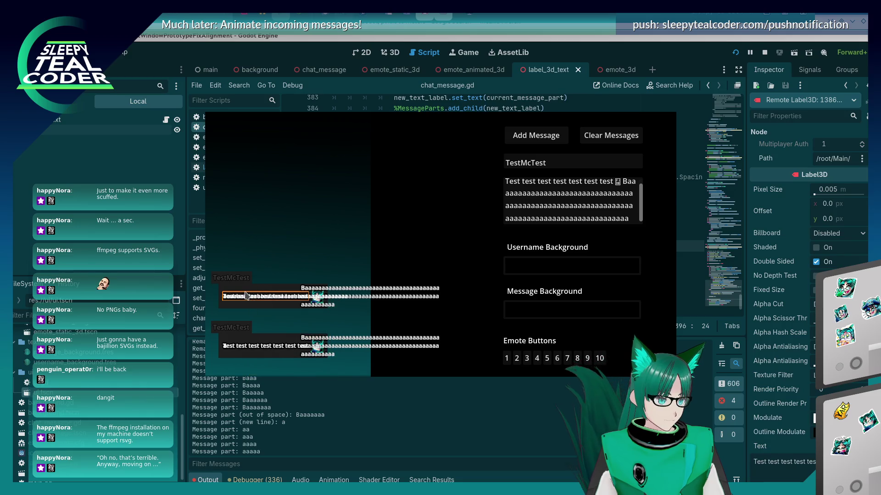
# Inspect the remaining aaaaaaaa, aaaaaaaaaa and second Text labels, then return to the game window.
pyautogui.rightClick(250, 299)
pyautogui.click(256, 328)
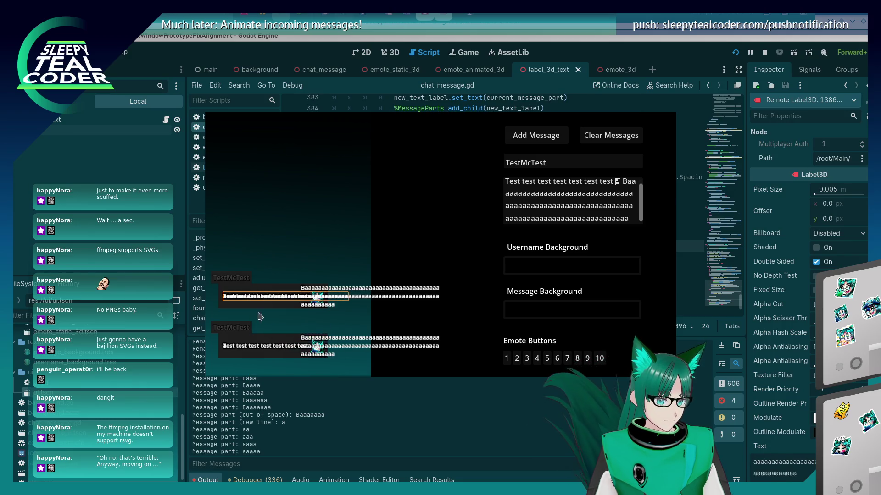
pyautogui.rightClick(251, 299)
pyautogui.click(270, 331)
pyautogui.rightClick(256, 304)
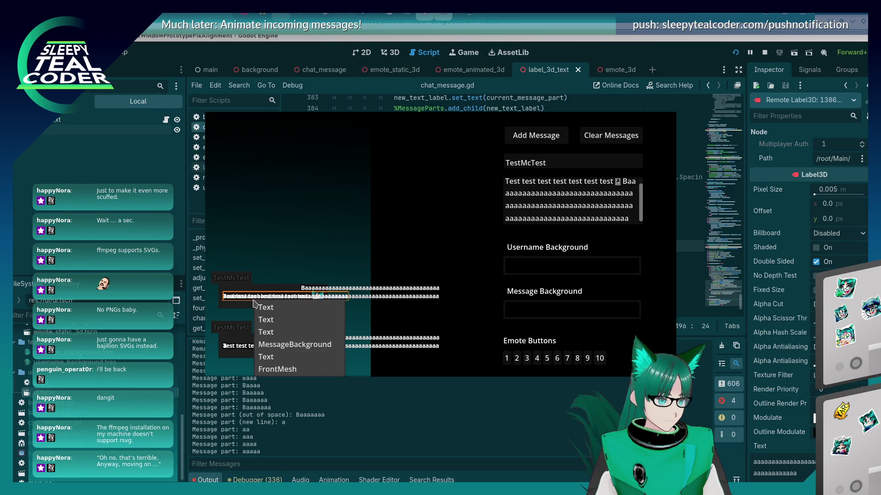
pyautogui.click(268, 356)
pyautogui.rightClick(249, 297)
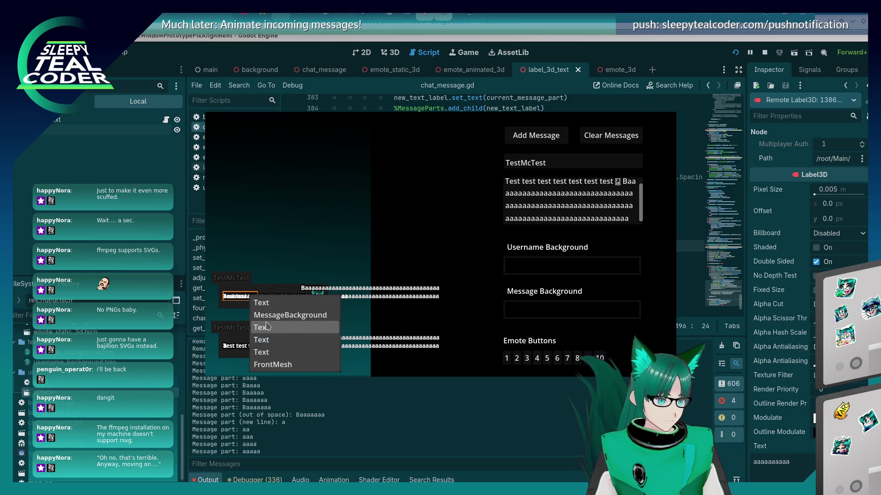
pyautogui.click(258, 339)
pyautogui.rightClick(249, 299)
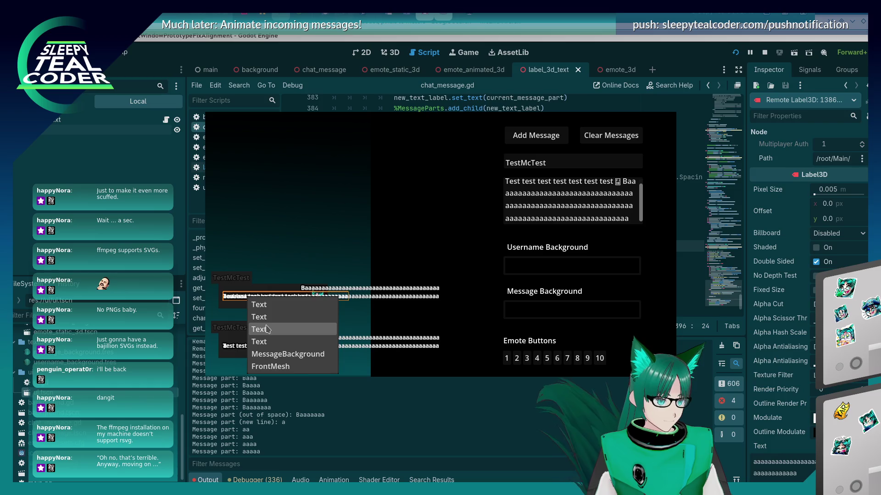
pyautogui.click(261, 318)
pyautogui.rightClick(245, 298)
pyautogui.hotkey('alt', 'Tab')
pyautogui.hotkey('alt', 'Tab')
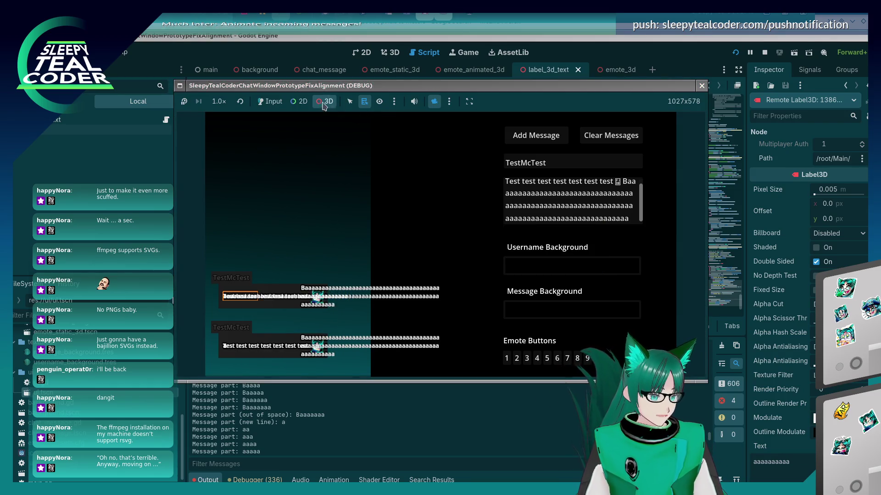
# Override the game's 3D camera, then orbit and zoom to view the chat labels at an angle.
pyautogui.click(326, 103)
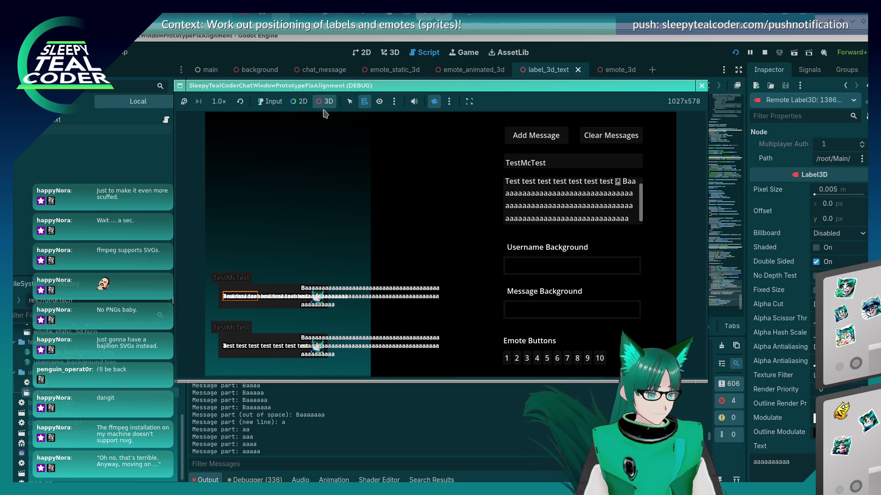
pyautogui.click(432, 101)
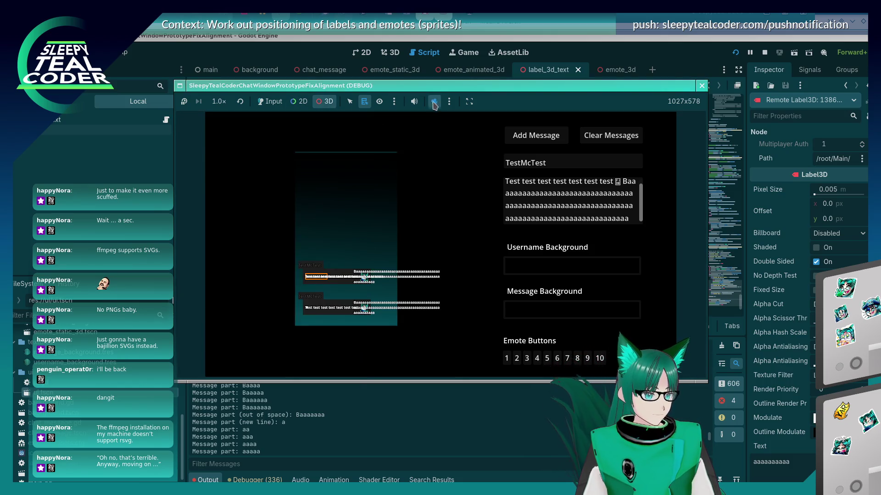
pyautogui.scroll(2, 358, 271)
pyautogui.moveTo(312, 294)
pyautogui.mouseDown()
pyautogui.moveTo(293, 259)
pyautogui.moveTo(333, 253)
pyautogui.moveTo(321, 275)
pyautogui.moveTo(374, 298)
pyautogui.moveTo(356, 298)
pyautogui.moveTo(417, 298)
pyautogui.moveTo(397, 302)
pyautogui.moveTo(364, 288)
pyautogui.mouseUp()
pyautogui.scroll(3, 352, 280)
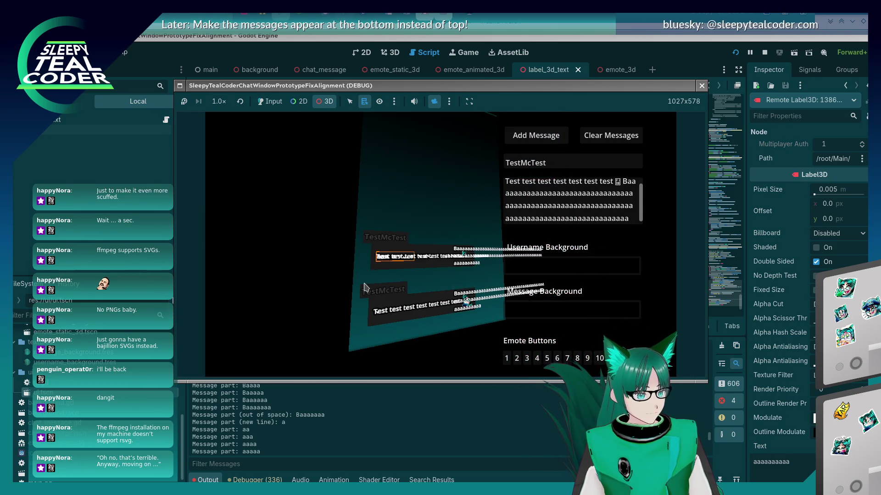
pyautogui.click(79, 101)
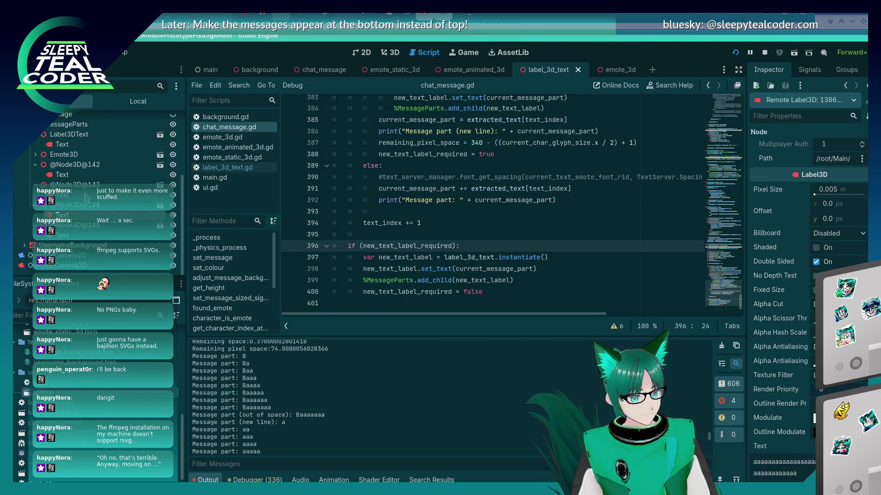
# In the Remote tree, expand Emote3D and read the Baaaa, aaaaaaaaaa and other Text labels' contents.
pyautogui.click(83, 177)
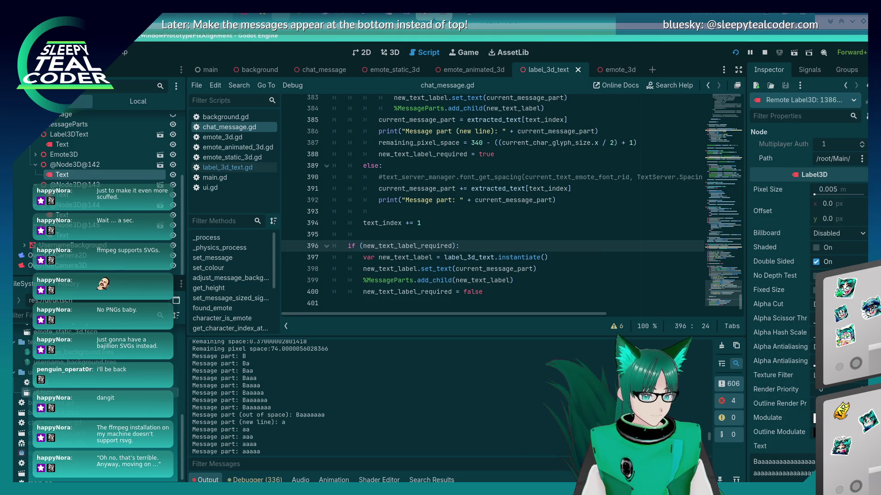
pyautogui.scroll(-5, 812, 465)
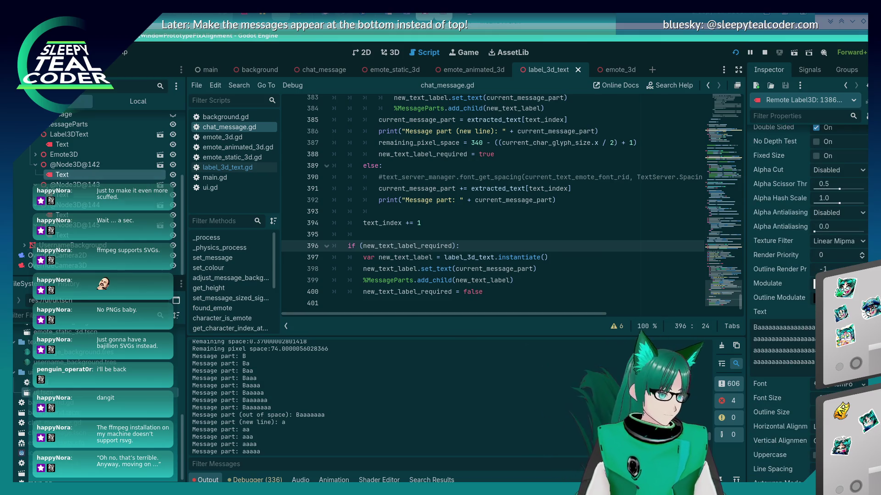
pyautogui.click(36, 155)
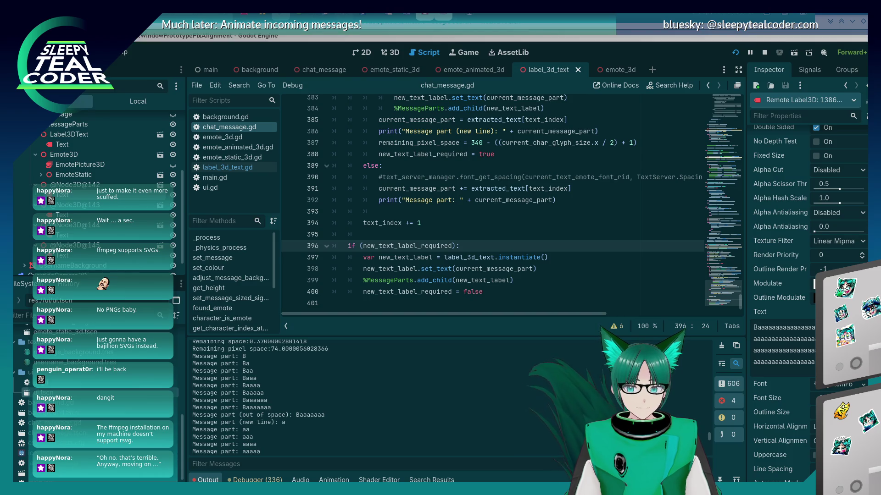
pyautogui.click(61, 241)
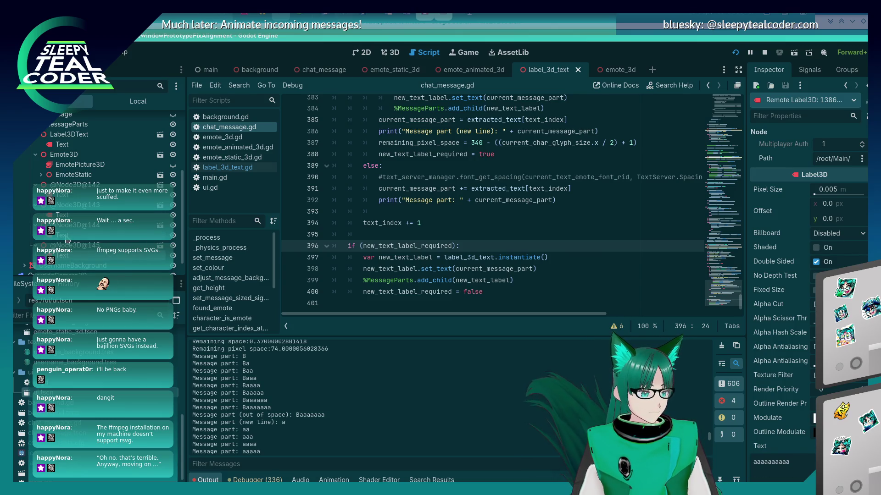
pyautogui.click(69, 215)
pyautogui.click(76, 195)
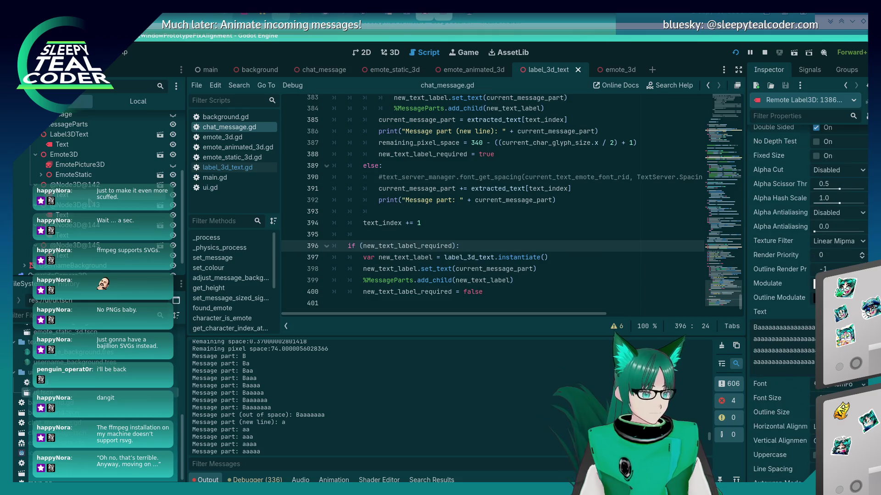
pyautogui.click(64, 218)
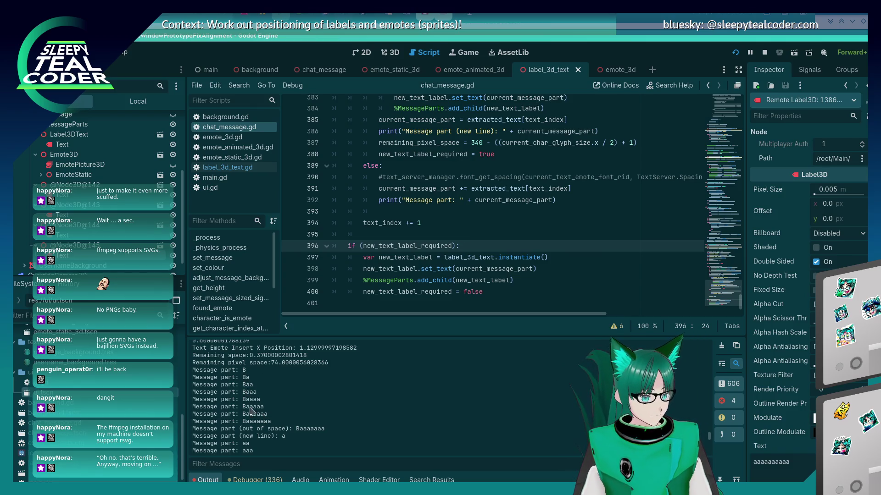
# Delete the if (new_text_label_required) check and dedent the label setup lines beneath it.
pyautogui.scroll(4, 504, 235)
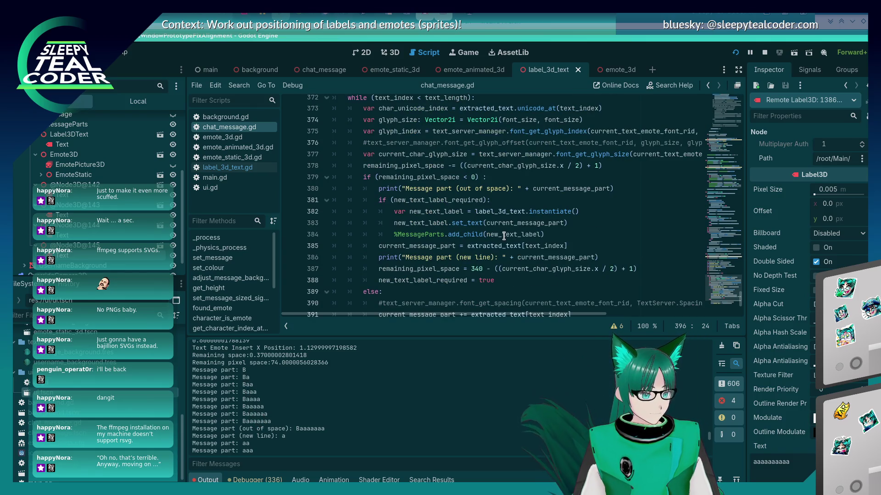
pyautogui.moveTo(504, 236)
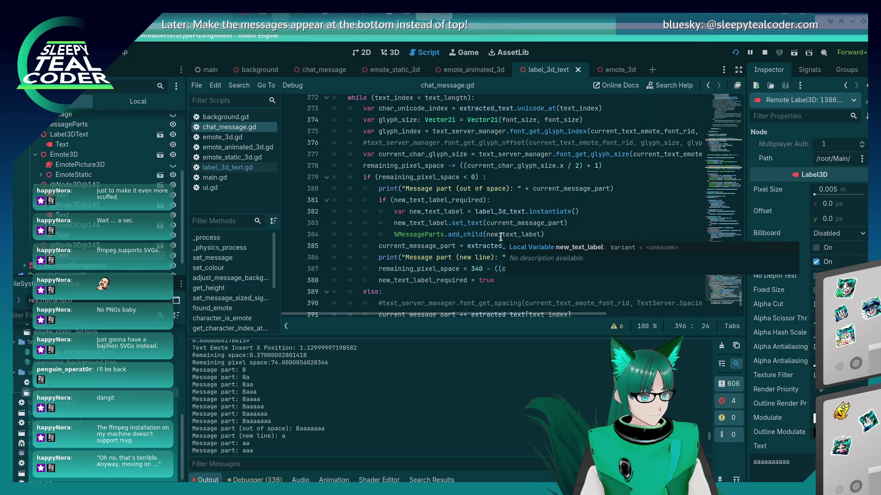
pyautogui.click(500, 200)
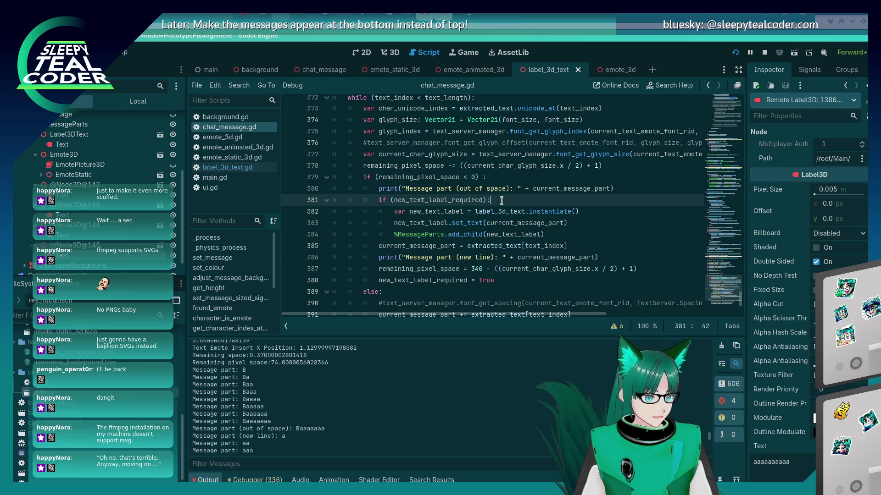
pyautogui.hotkey('shift', 'Home')
pyautogui.hotkey('shift', 'Home')
pyautogui.press('BackSpace')
pyautogui.press('BackSpace')
pyautogui.press('Down')
pyautogui.press('Home')
pyautogui.press('BackSpace')
pyautogui.press('Down')
pyautogui.press('BackSpace')
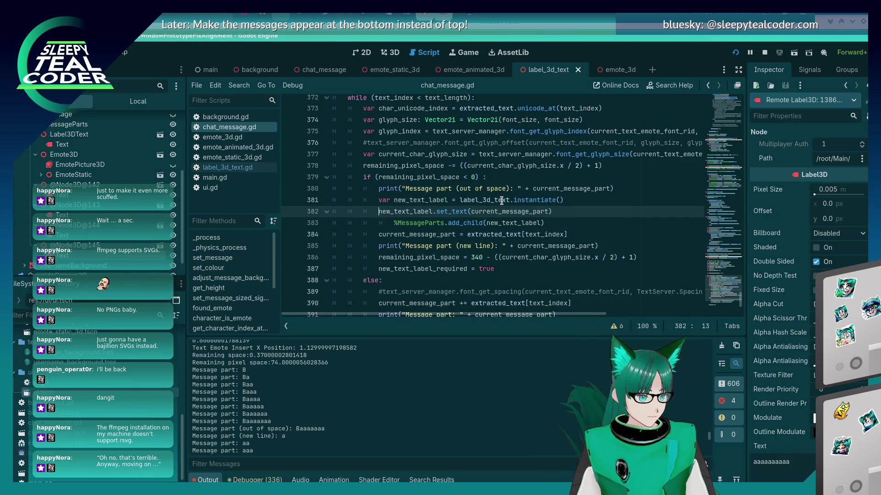
pyautogui.press('Down')
pyautogui.press('BackSpace')
# Comment out the new_text_label_required assignment and its variable declaration.
pyautogui.hotkey('ctrl', 's')
pyautogui.press('Down')
pyautogui.press('Down')
pyautogui.press('Down')
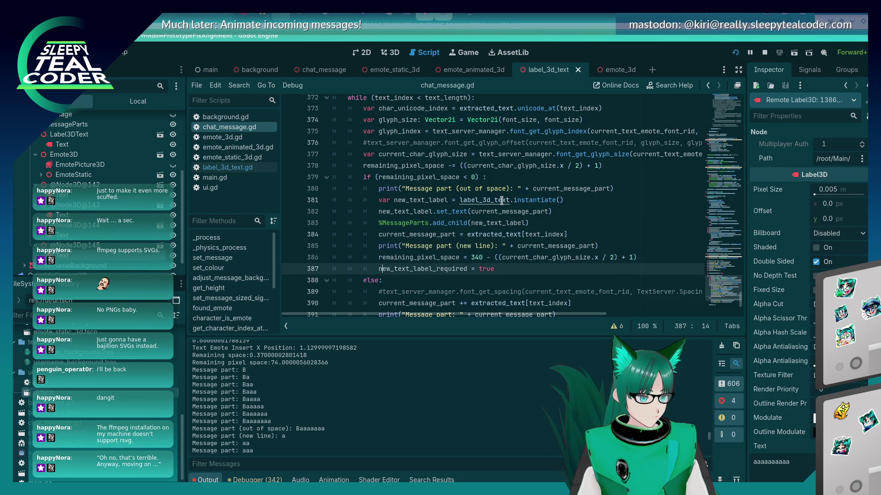
pyautogui.hotkey('ctrl', 'k')
pyautogui.scroll(4, 502, 201)
pyautogui.click(492, 209)
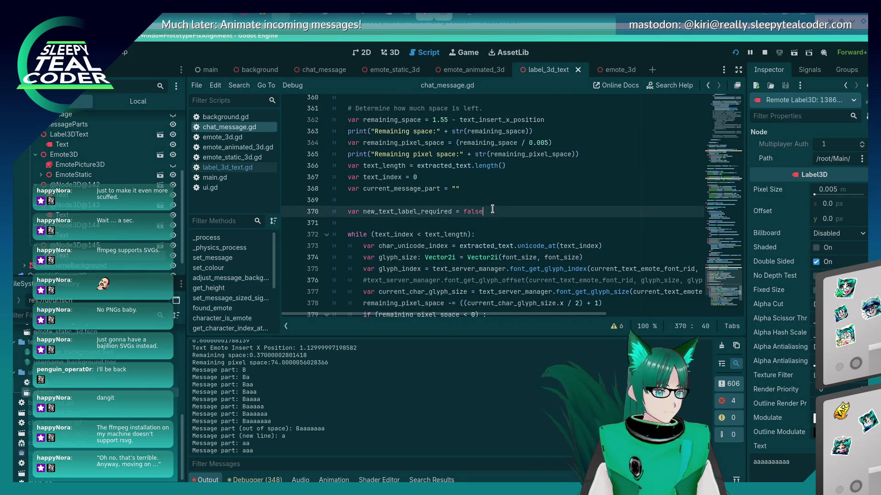
pyautogui.press('Home')
pyautogui.write('#')
pyautogui.scroll(-7, 492, 210)
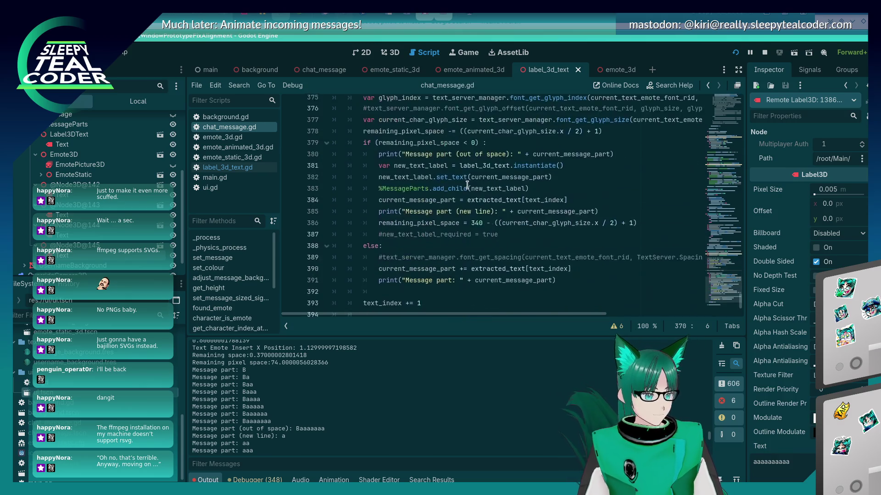
# Change the final label block's condition to use current_message_part.is_empty().
pyautogui.click(410, 263)
pyautogui.doubleClick(410, 263)
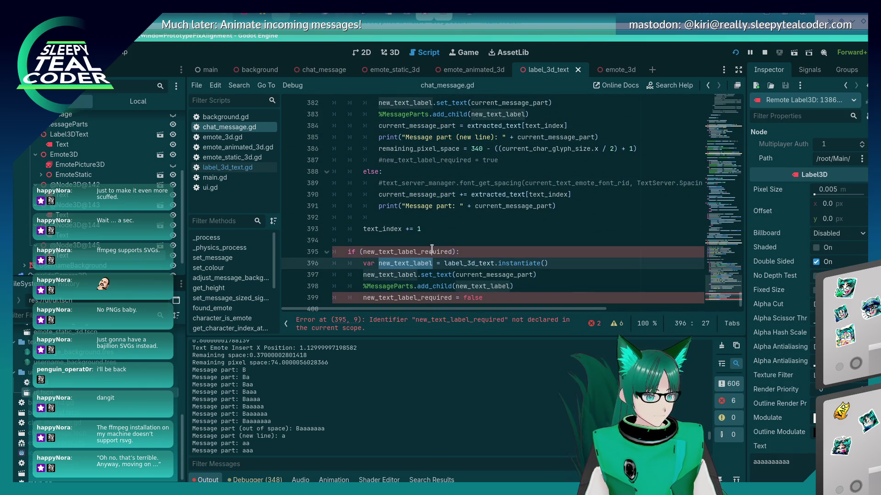
pyautogui.doubleClick(425, 252)
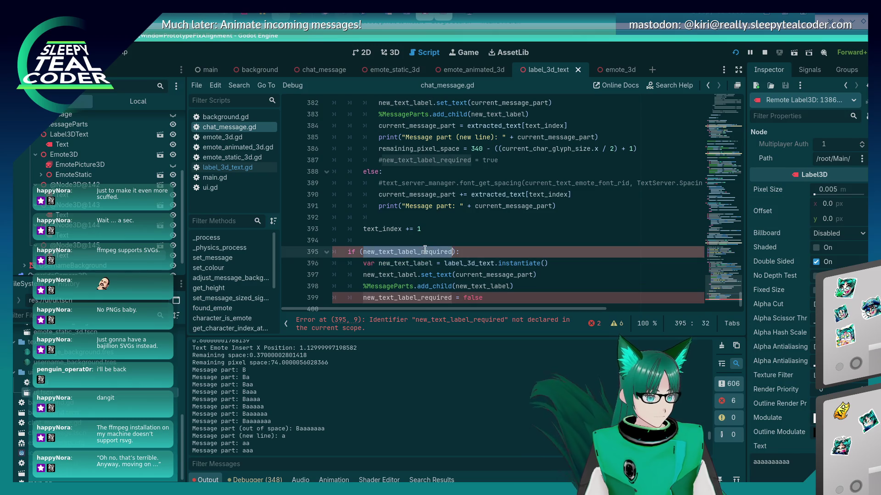
pyautogui.write('ci')
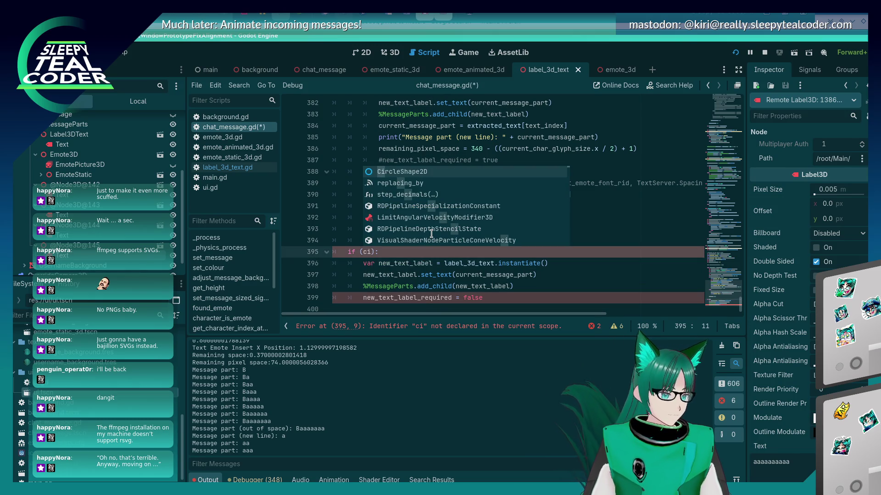
pyautogui.press('BackSpace')
pyautogui.write('u')
pyautogui.write('rrent_m')
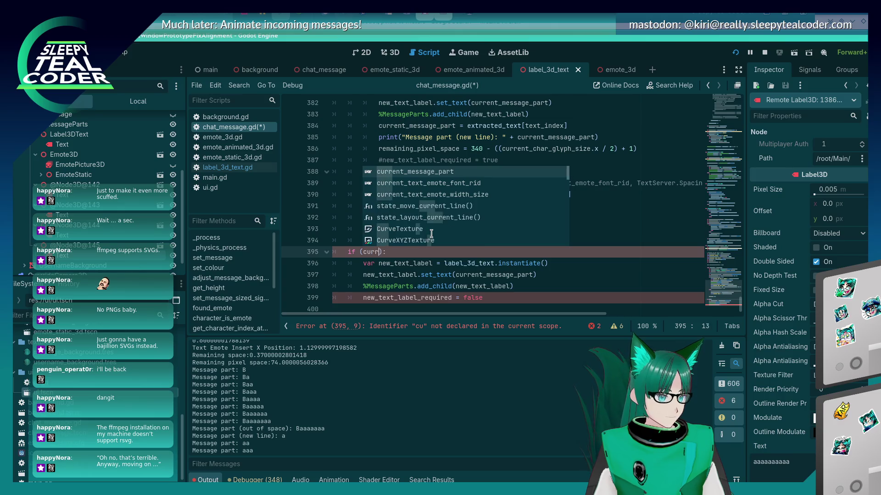
pyautogui.press('Return')
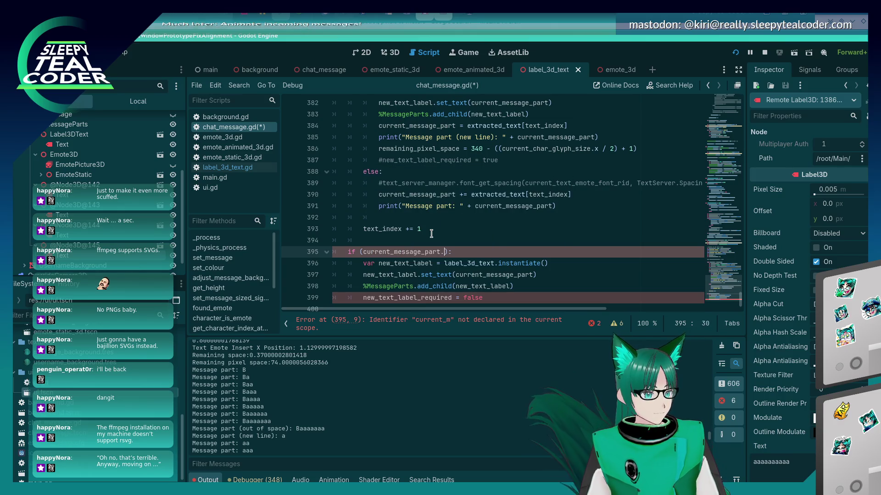
pyautogui.write('.is')
pyautogui.press('Down')
pyautogui.press('Return')
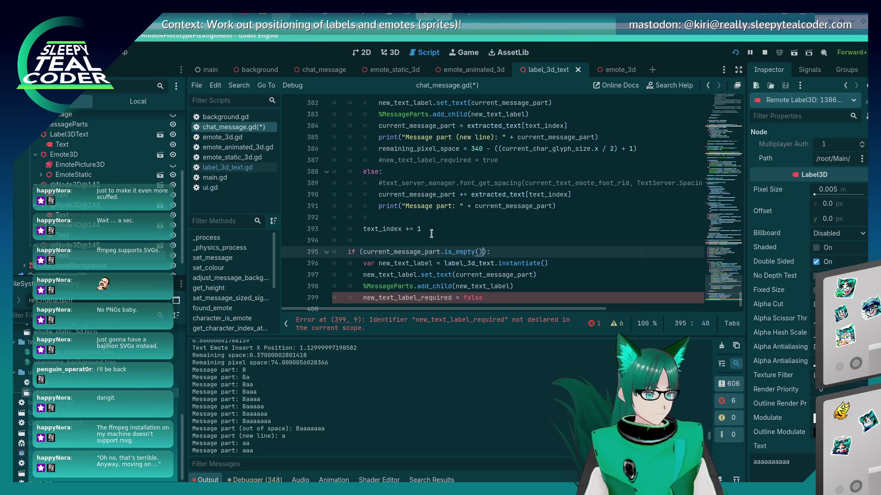
# Remove the leftover new_text_label_required reset line, save, and relaunch the scene with F5.
pyautogui.press('Down')
pyautogui.press('Down')
pyautogui.press('Down')
pyautogui.hotkey('shift', 'Home')
pyautogui.press('BackSpace')
pyautogui.press('BackSpace')
pyautogui.hotkey('ctrl', 's')
pyautogui.press('F5')
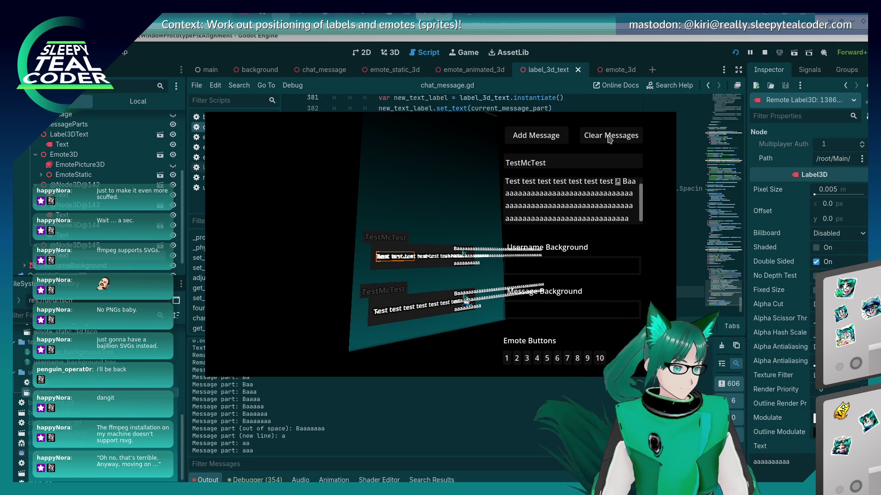
# Clear the old chat messages, add one fresh test message, and restore the game's own camera.
pyautogui.hotkey('alt', 'Tab')
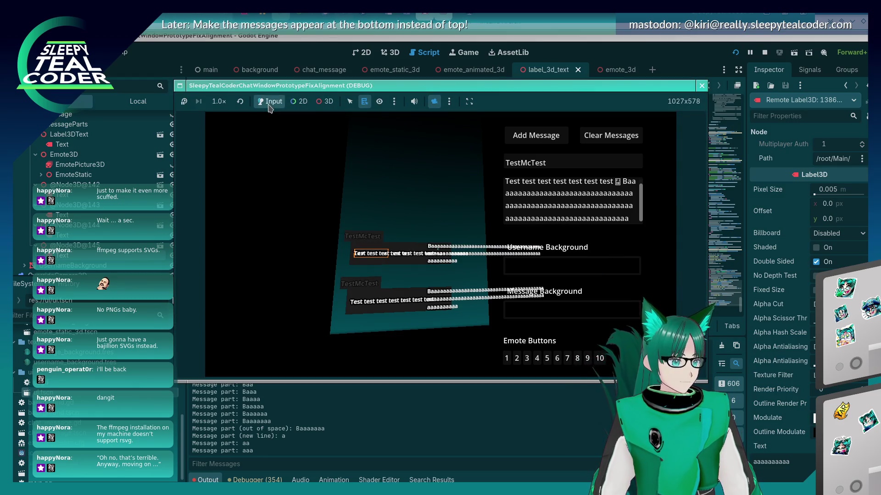
pyautogui.click(592, 138)
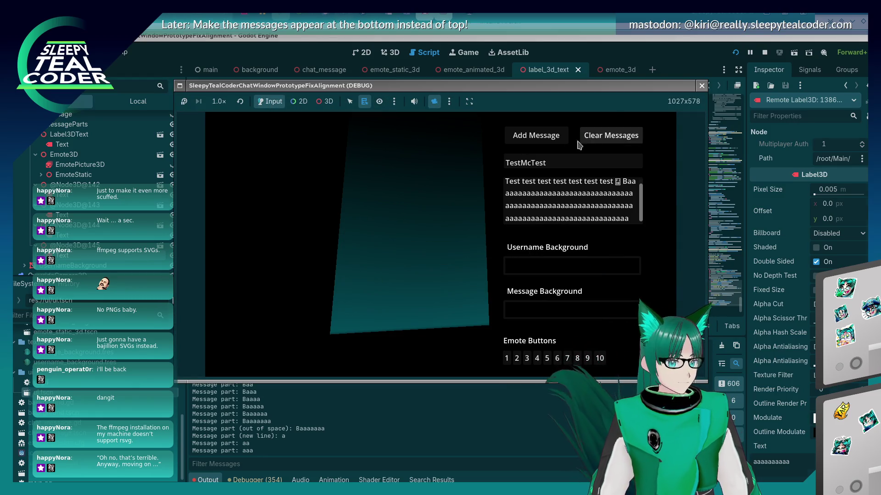
pyautogui.click(558, 137)
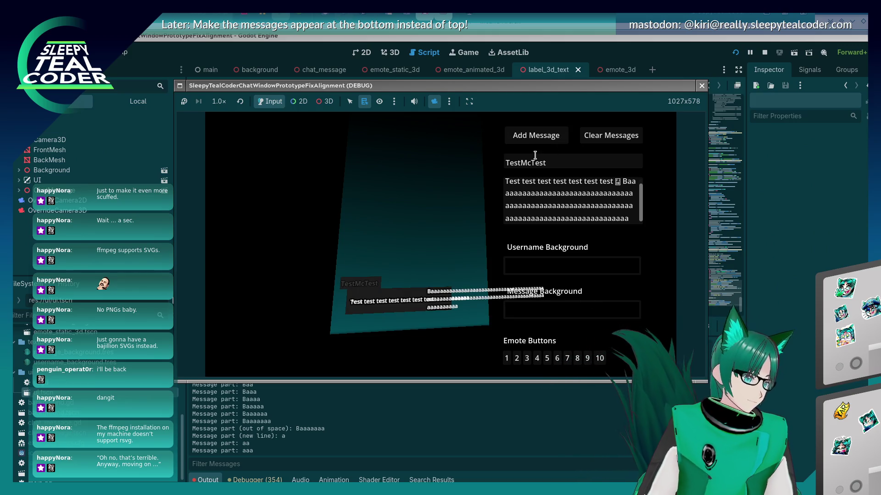
pyautogui.click(434, 102)
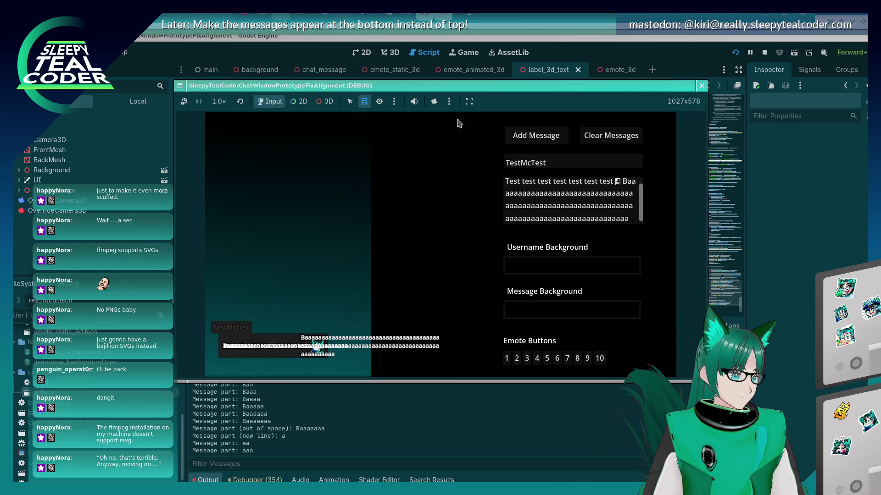
pyautogui.click(592, 135)
pyautogui.click(533, 135)
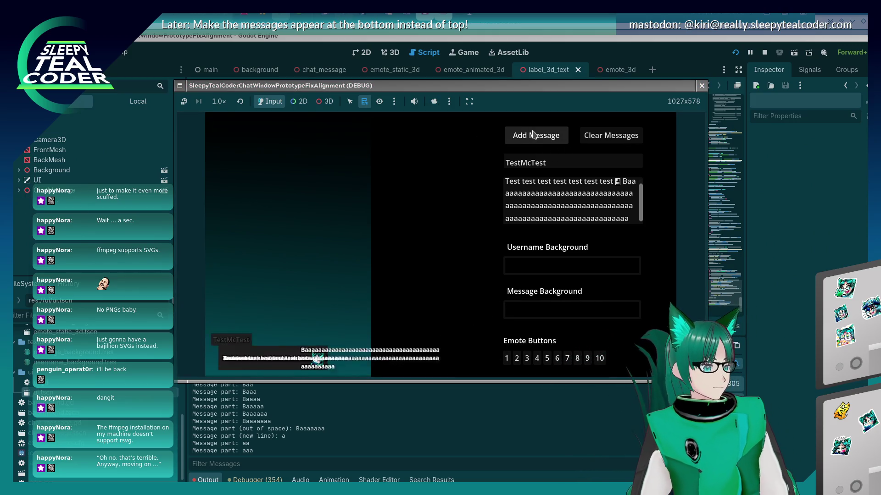
pyautogui.click(326, 101)
# Pick the new message's Text labels in 3D select mode and inspect them in the remote scene tree.
pyautogui.rightClick(273, 349)
pyautogui.click(274, 350)
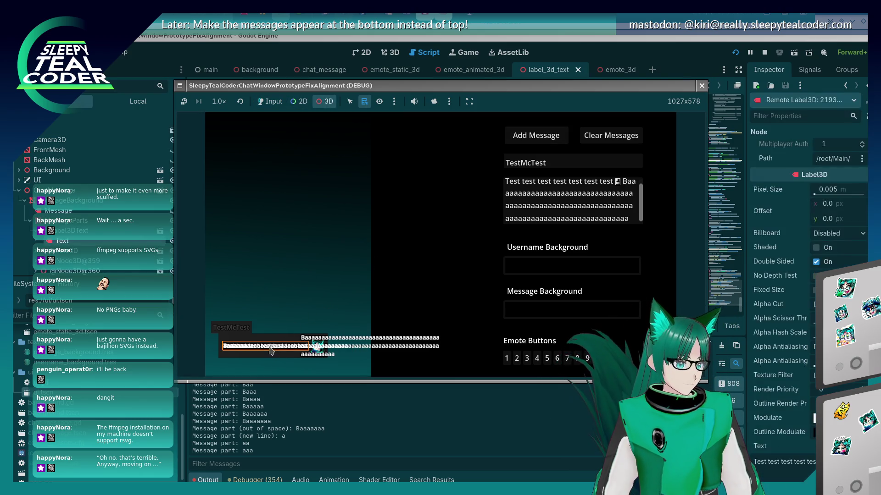
pyautogui.rightClick(271, 350)
pyautogui.click(278, 360)
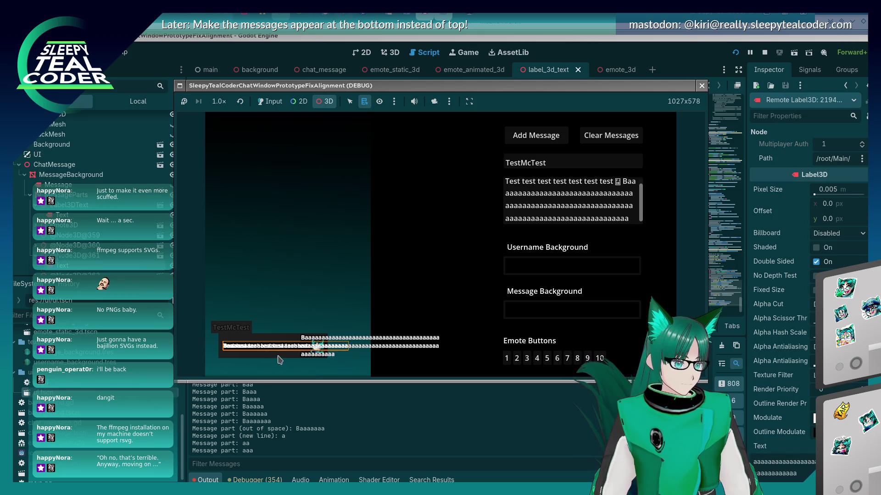
pyautogui.rightClick(239, 350)
pyautogui.click(249, 402)
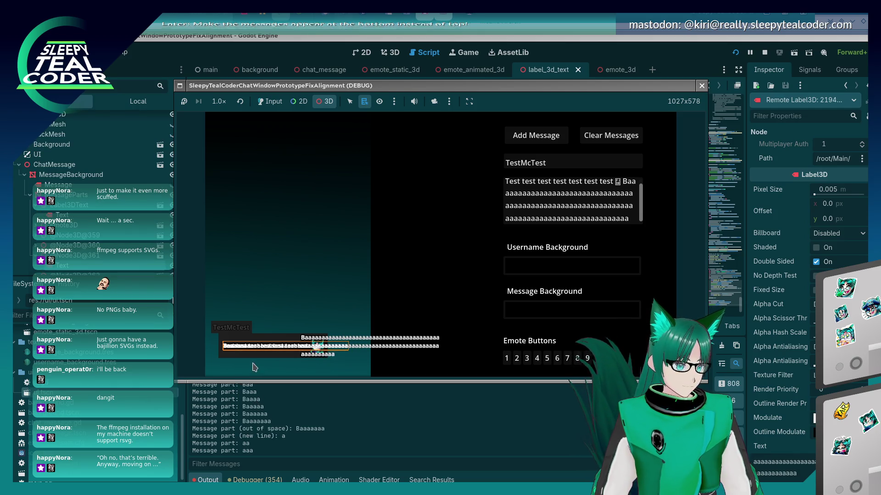
pyautogui.rightClick(247, 348)
pyautogui.click(77, 255)
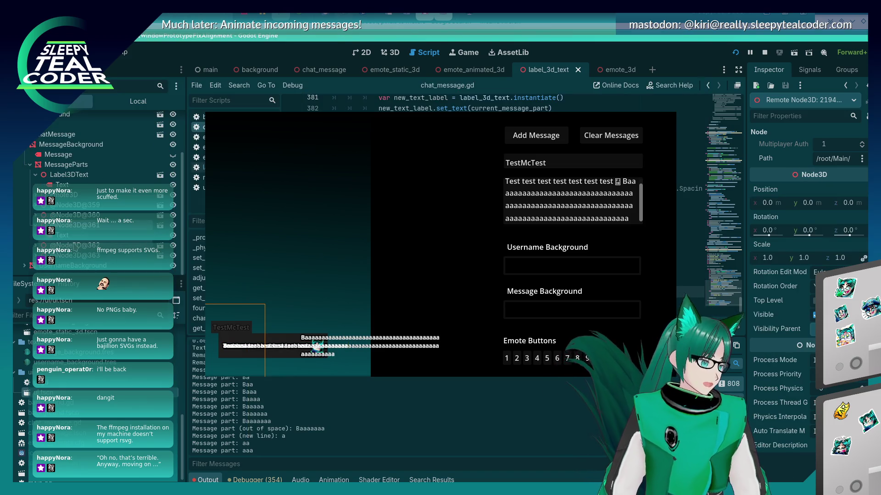
pyautogui.click(76, 255)
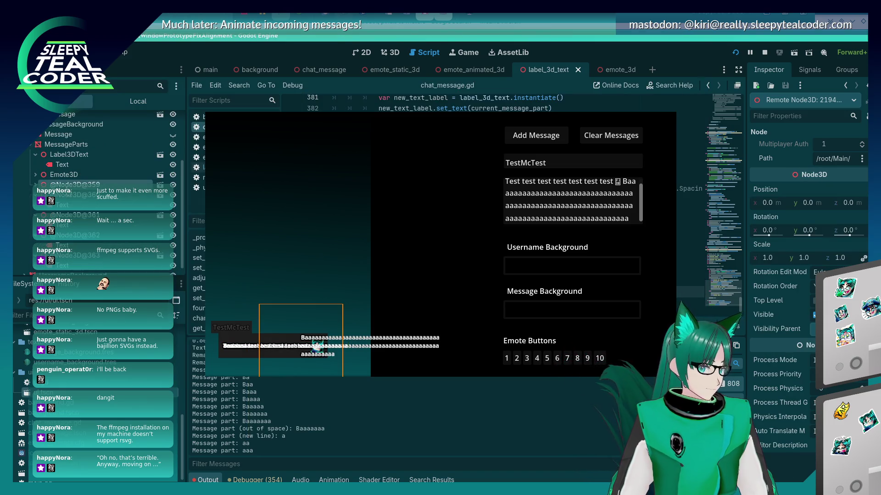
pyautogui.click(86, 218)
pyautogui.click(84, 215)
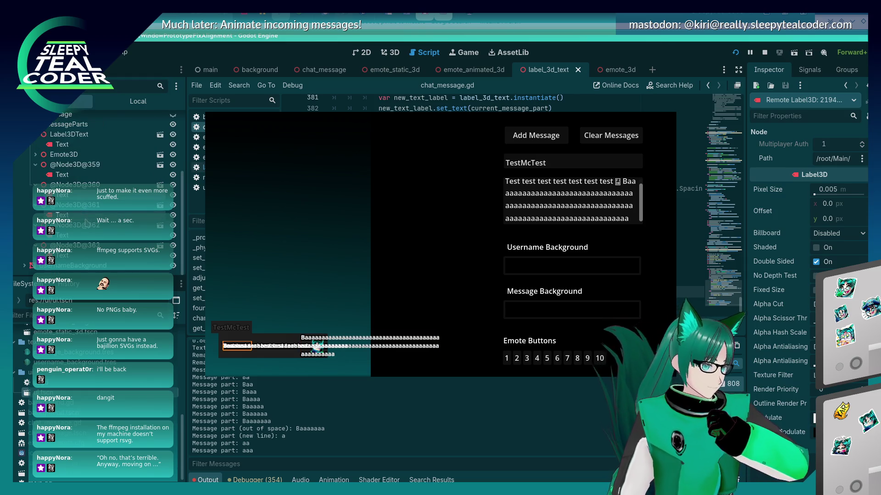
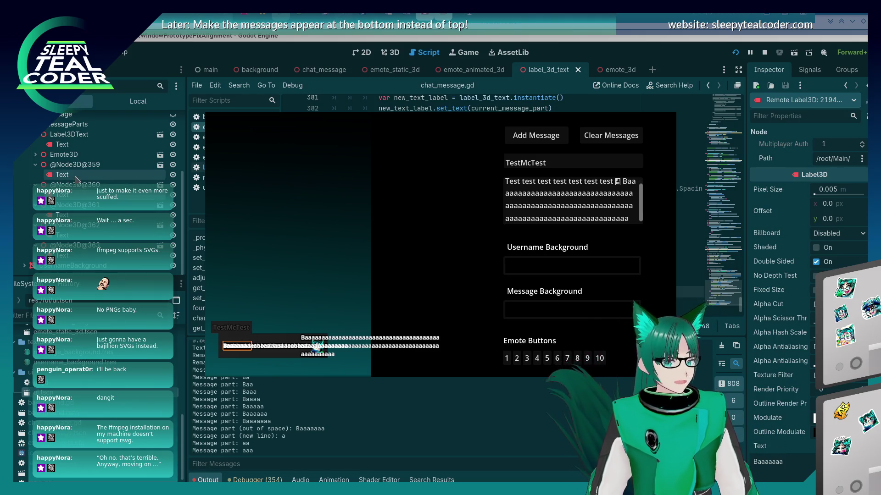
# Return to the script editor showing chat_message.gd, in front of the running game.
pyautogui.click(69, 220)
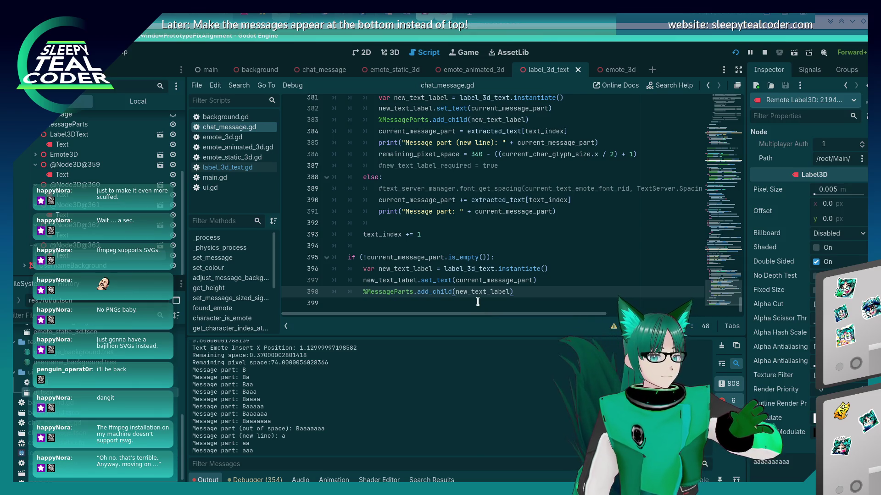
pyautogui.moveTo(475, 293)
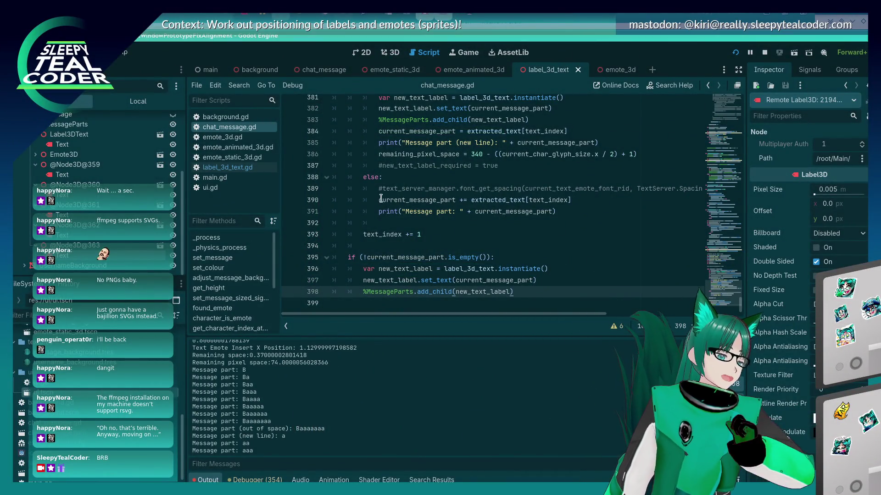
# Search chat_message.gd for 'add_child(' and land on its match at line 185.
pyautogui.scroll(3, 438, 264)
pyautogui.scroll(-3, 441, 248)
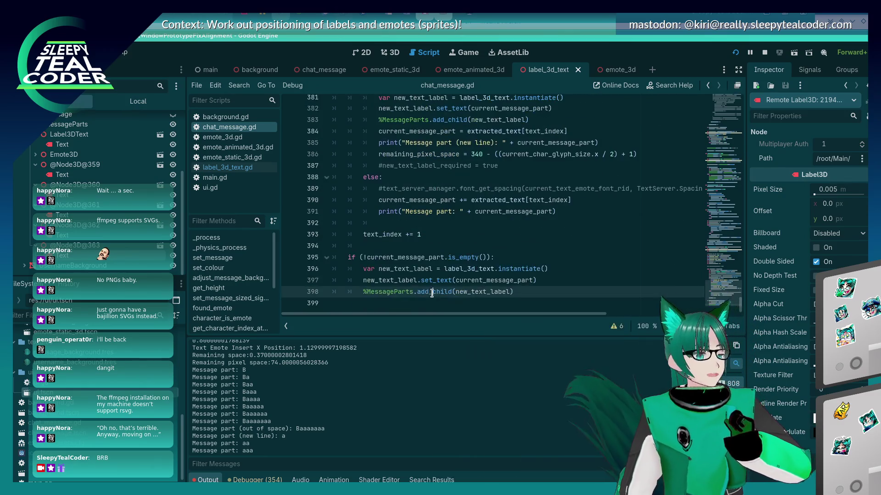
pyautogui.scroll(5, 444, 233)
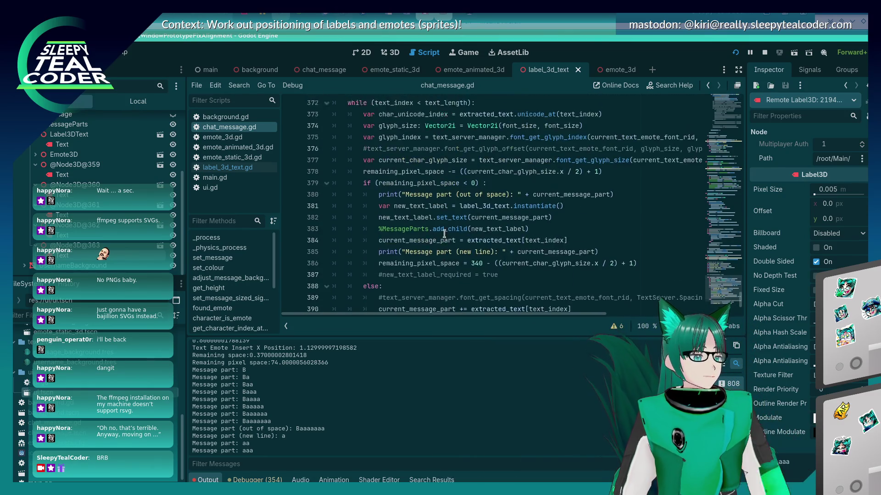
pyautogui.scroll(2, 444, 234)
pyautogui.scroll(-5, 444, 234)
pyautogui.scroll(2, 444, 234)
pyautogui.scroll(16, 444, 234)
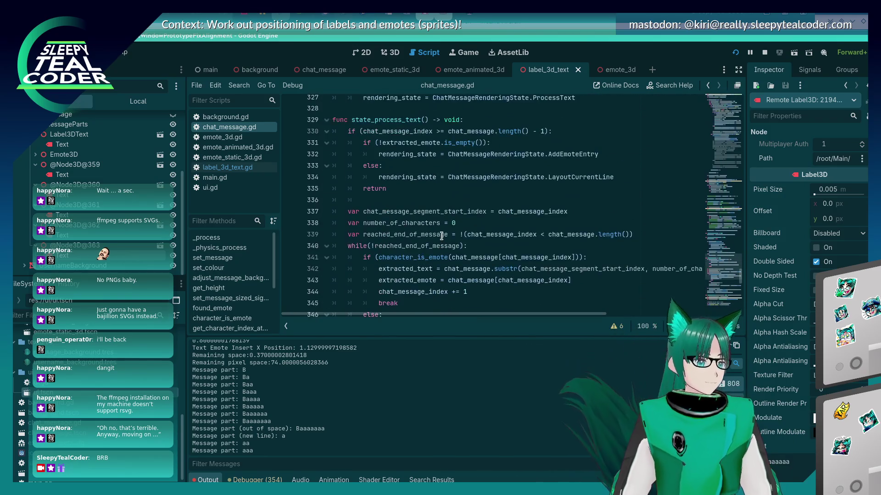
pyautogui.scroll(2, 440, 238)
pyautogui.click(475, 189)
pyautogui.hotkey('ctrl', 'f')
pyautogui.write('a')
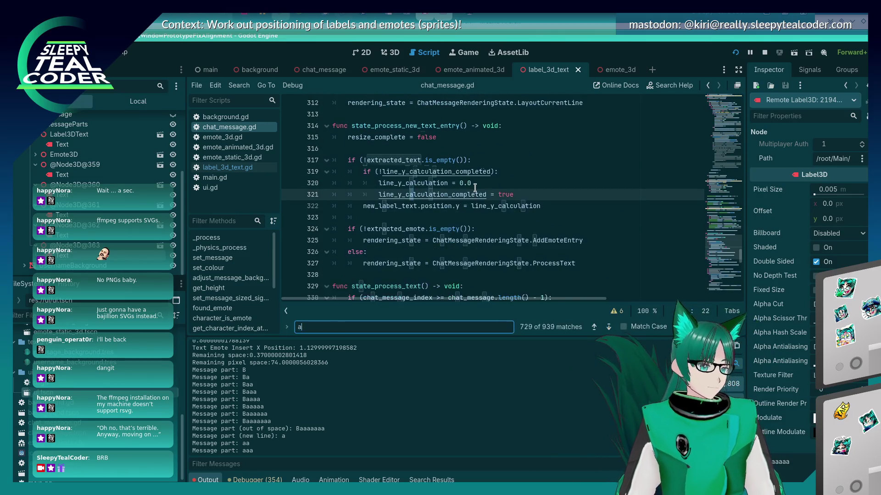
pyautogui.write('dd_child(')
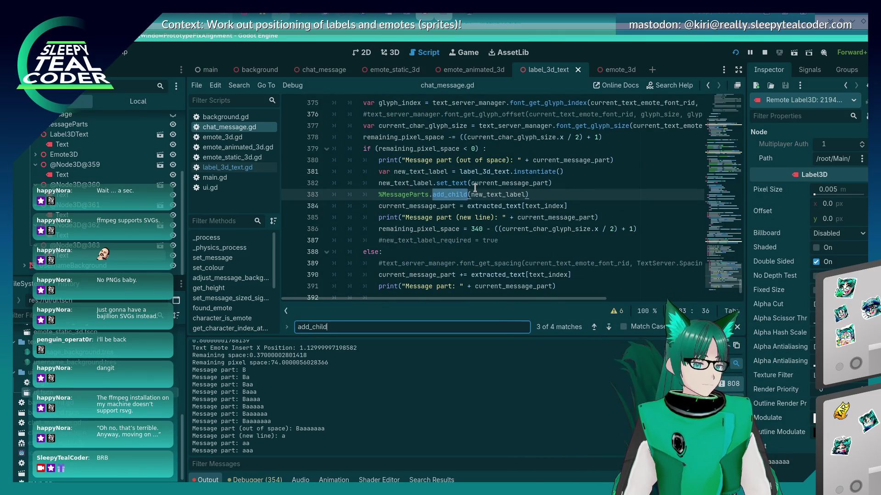
pyautogui.press('Return')
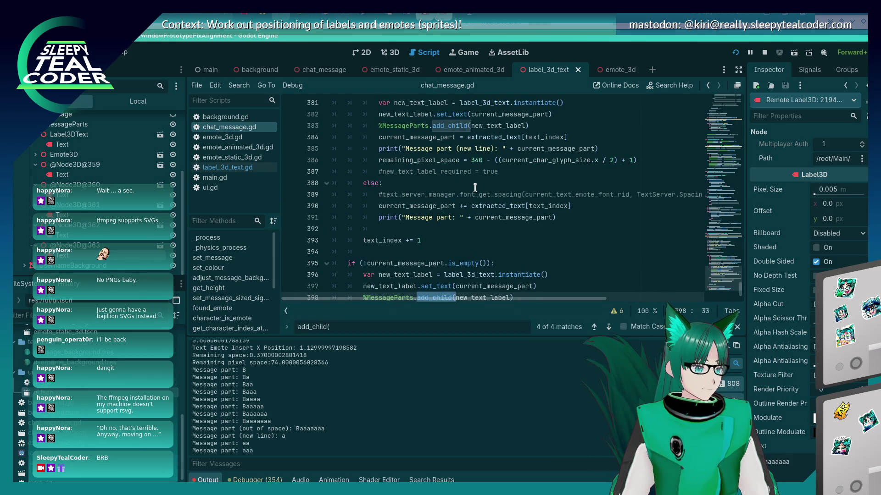
pyautogui.press('Return')
# Comment out the add_child and push_back lines 185–186 with '#' and rerun the game.
pyautogui.press('Home')
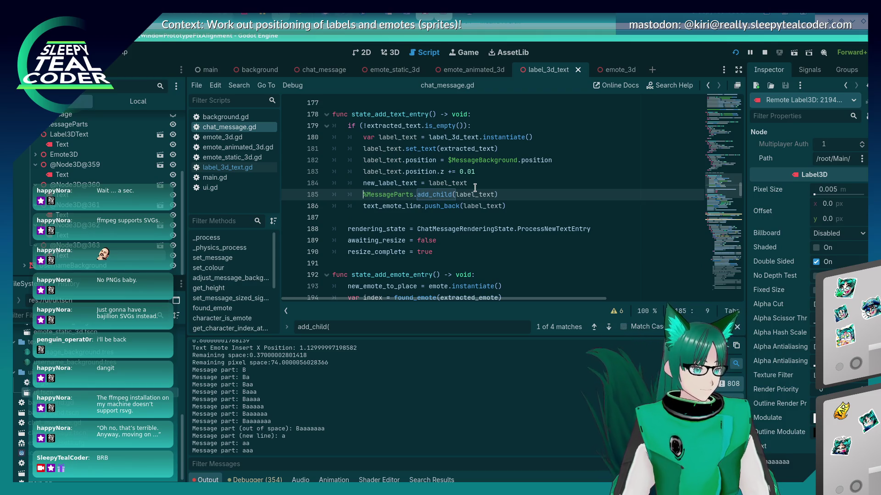
pyautogui.write('#')
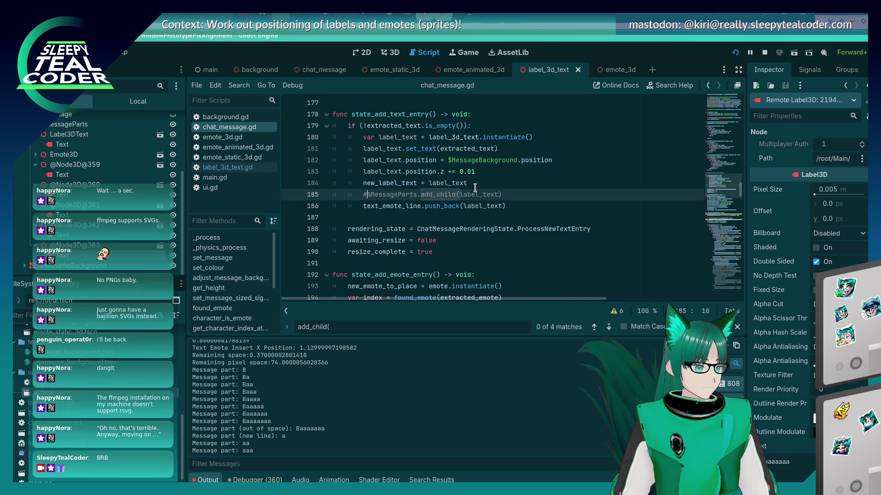
pyautogui.press('Down')
pyautogui.press('Home')
pyautogui.write('#')
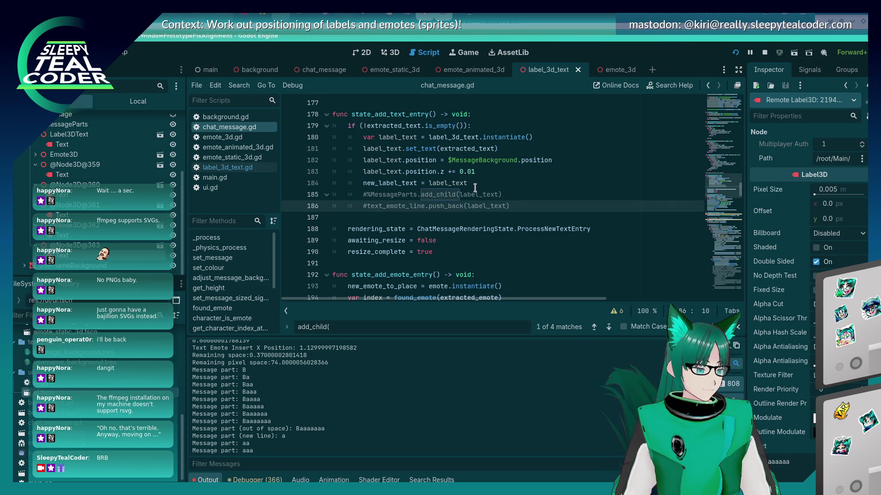
pyautogui.press('F5')
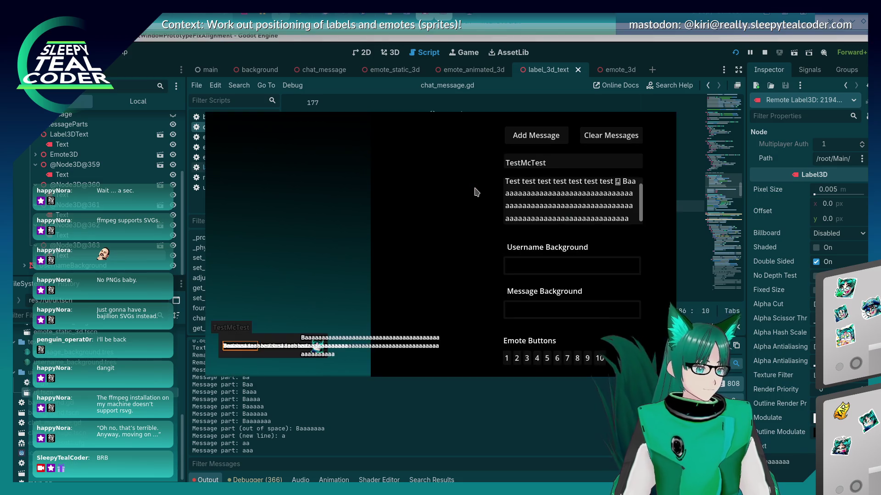
# In the running game, enable Input and clear the existing test messages.
pyautogui.hotkey('alt', 'Tab')
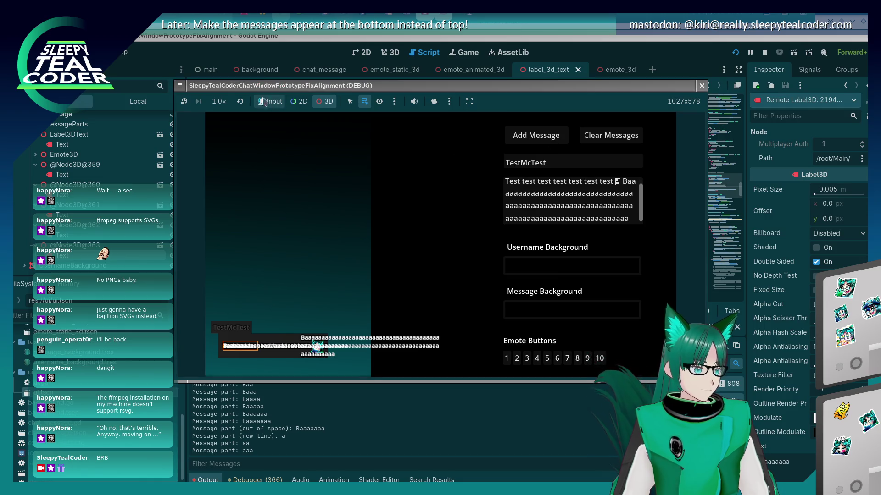
pyautogui.click(270, 106)
pyautogui.click(611, 135)
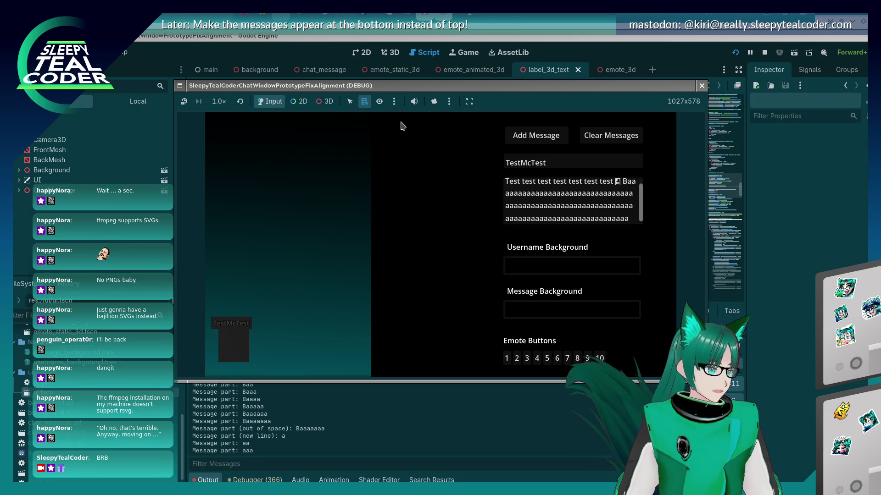
# Enable the camera override in 3D mode and orbit around the message plane.
pyautogui.click(434, 101)
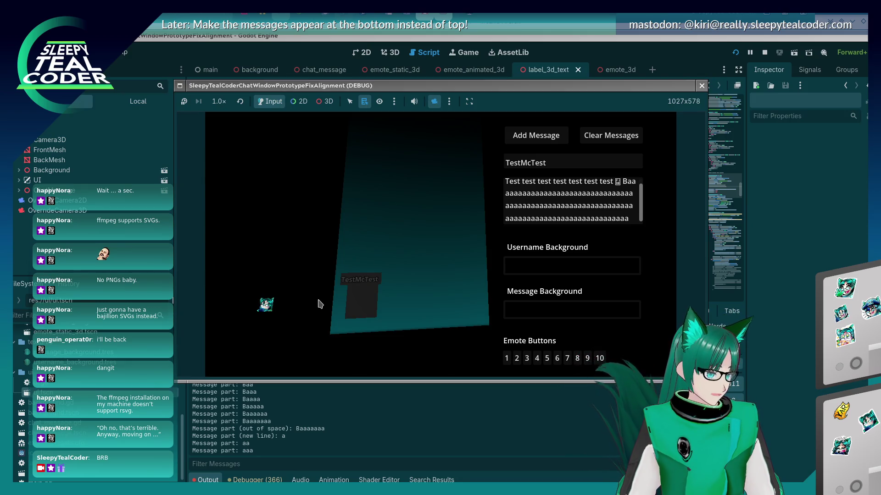
pyautogui.click(323, 102)
pyautogui.moveTo(354, 287)
pyautogui.mouseDown()
pyautogui.moveTo(308, 283)
pyautogui.moveTo(344, 245)
pyautogui.moveTo(391, 257)
pyautogui.moveTo(370, 262)
pyautogui.moveTo(318, 234)
pyautogui.moveTo(342, 294)
pyautogui.moveTo(357, 262)
pyautogui.moveTo(422, 278)
pyautogui.moveTo(419, 252)
pyautogui.moveTo(403, 275)
pyautogui.moveTo(362, 293)
pyautogui.moveTo(377, 261)
pyautogui.moveTo(395, 284)
pyautogui.moveTo(387, 300)
pyautogui.moveTo(399, 255)
pyautogui.moveTo(355, 253)
pyautogui.mouseUp()
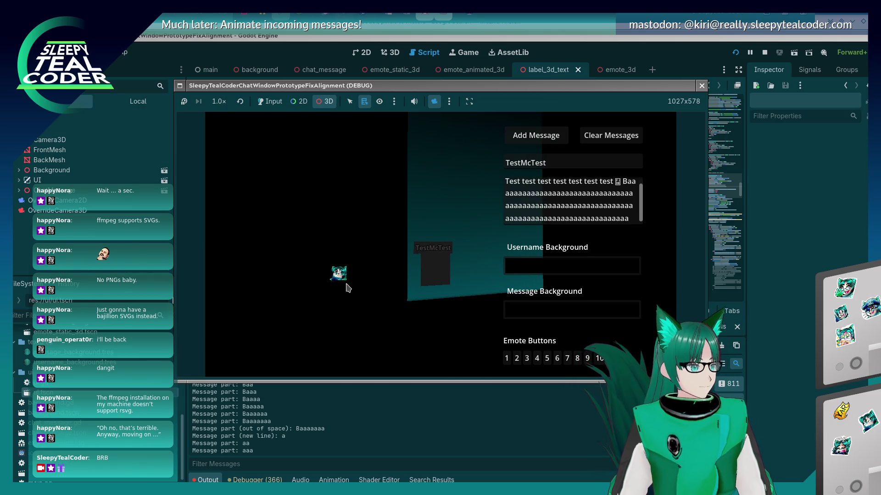
pyautogui.click(720, 299)
# Uncomment lines 185 and 186 with Ctrl+K.
pyautogui.hotkey('ctrl', 'k')
pyautogui.press('Up')
pyautogui.hotkey('ctrl', 'k')
# Clear and re-add a test message, zoom and pan to inspect it in 3D, then stop the game.
pyautogui.hotkey('alt', 'Tab')
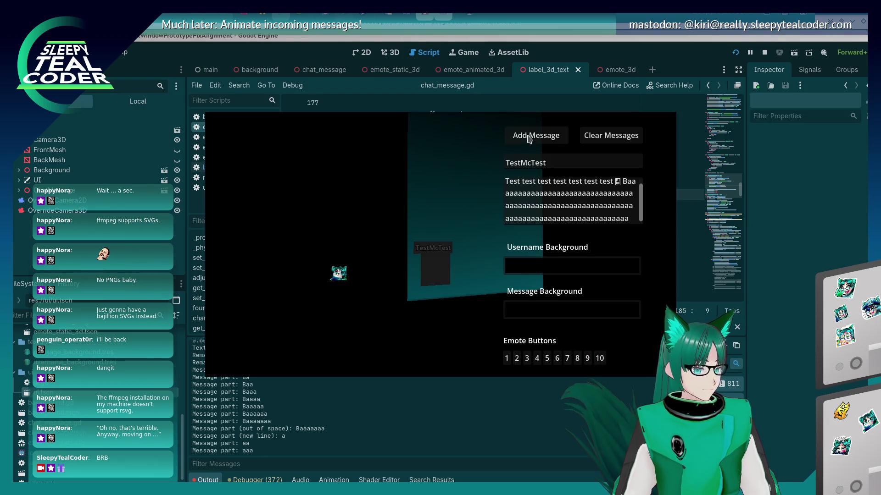
pyautogui.hotkey('alt', 'Tab')
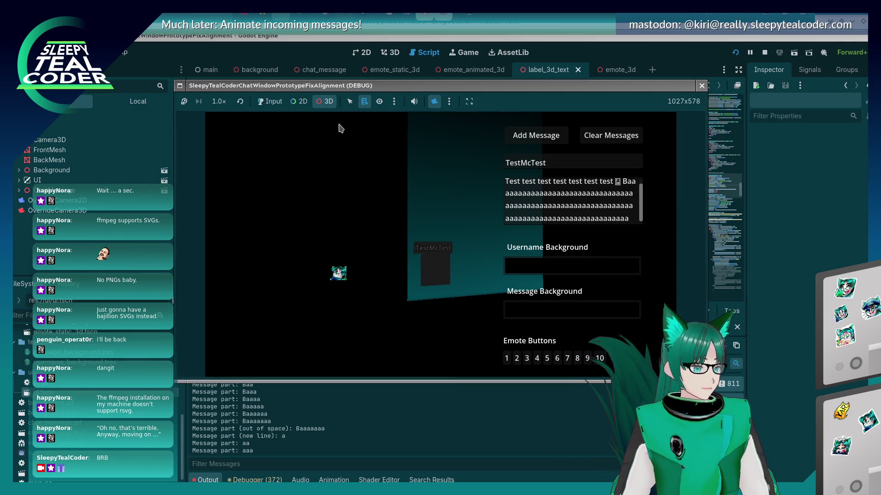
pyautogui.click(611, 135)
pyautogui.click(536, 135)
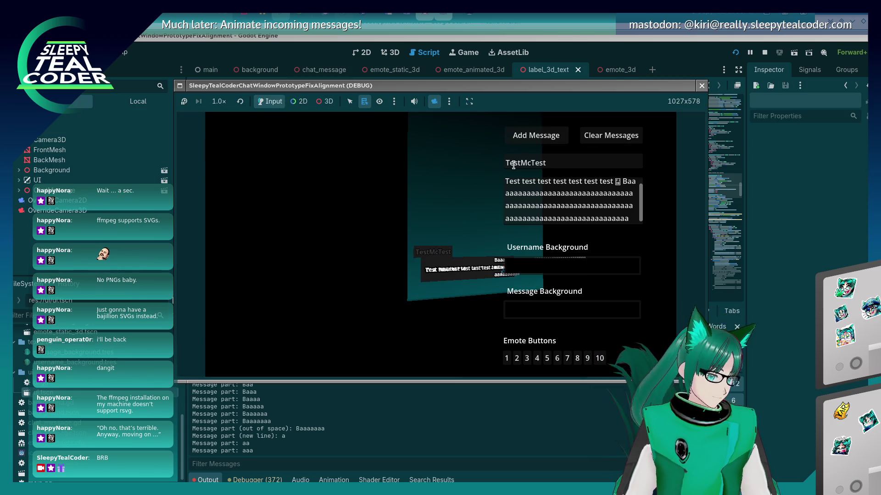
pyautogui.click(324, 101)
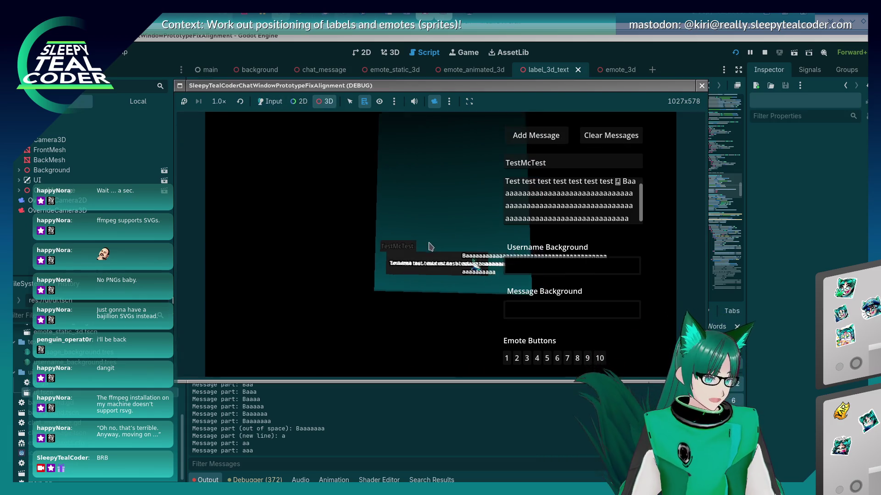
pyautogui.scroll(2, 483, 280)
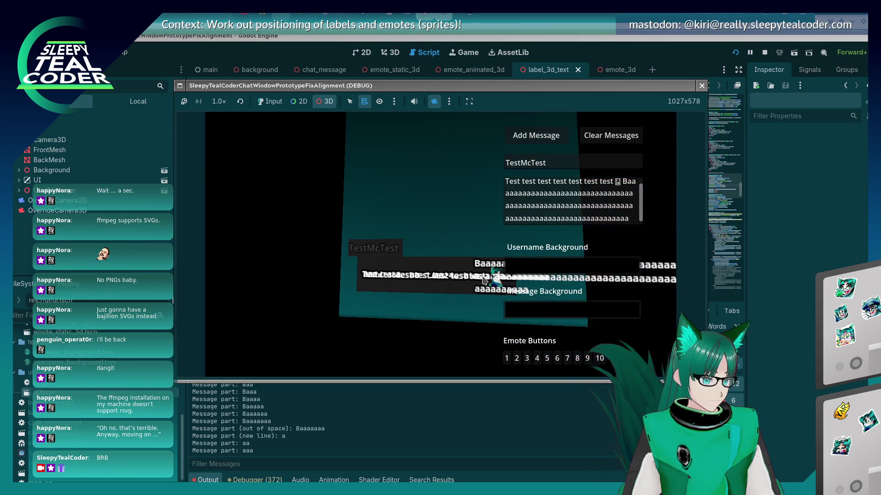
pyautogui.moveTo(484, 281); pyautogui.dragTo(424, 270)
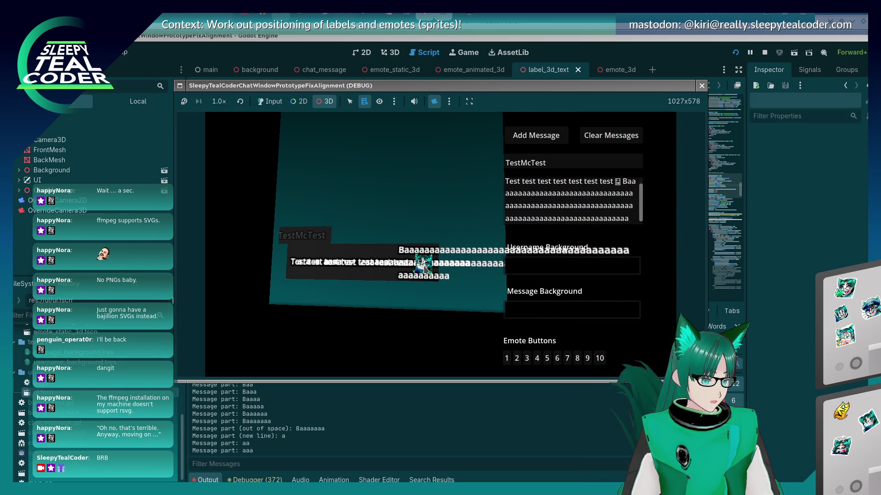
pyautogui.press('F8')
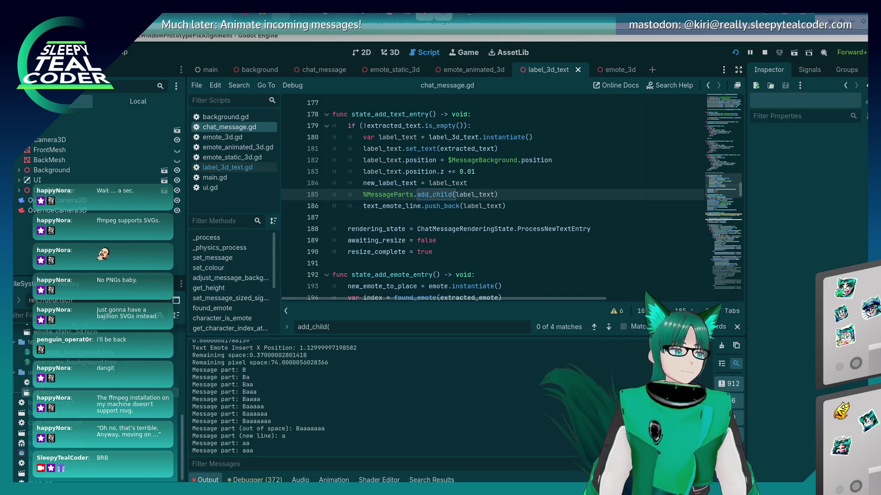
pyautogui.click(469, 204)
pyautogui.click(457, 198)
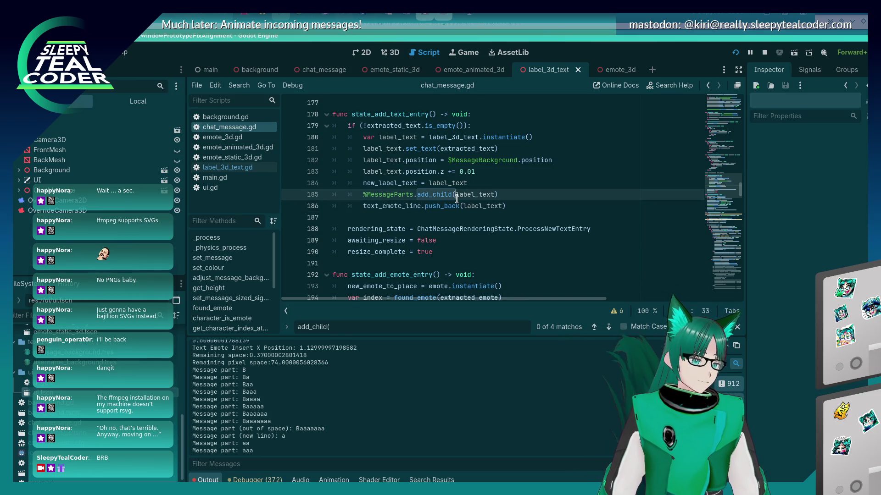
pyautogui.click(466, 184)
pyautogui.click(475, 171)
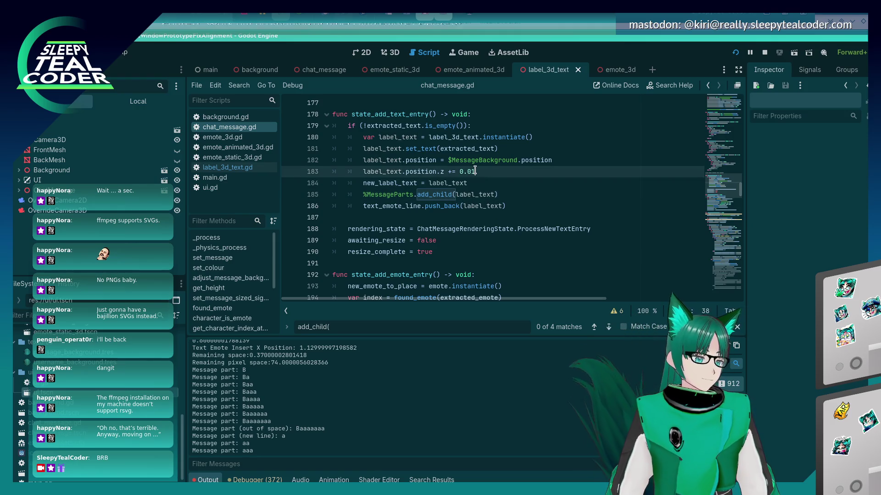
pyautogui.click(461, 200)
pyautogui.moveTo(461, 205)
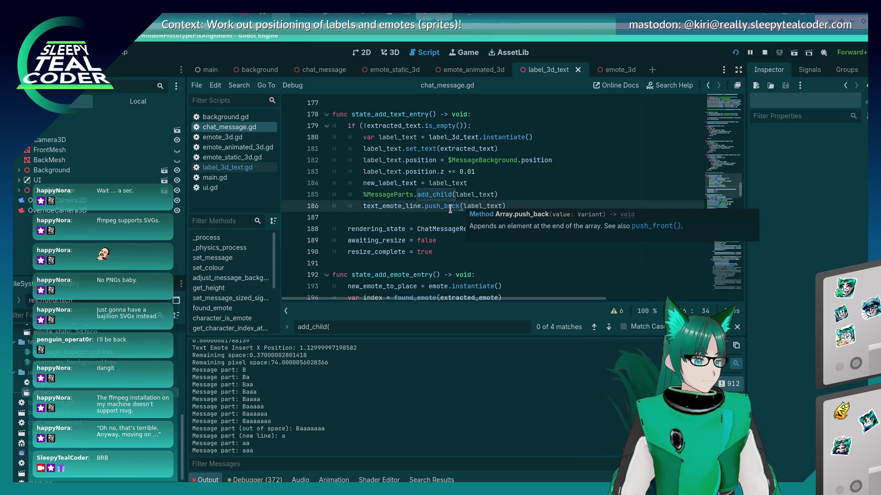
pyautogui.click(465, 189)
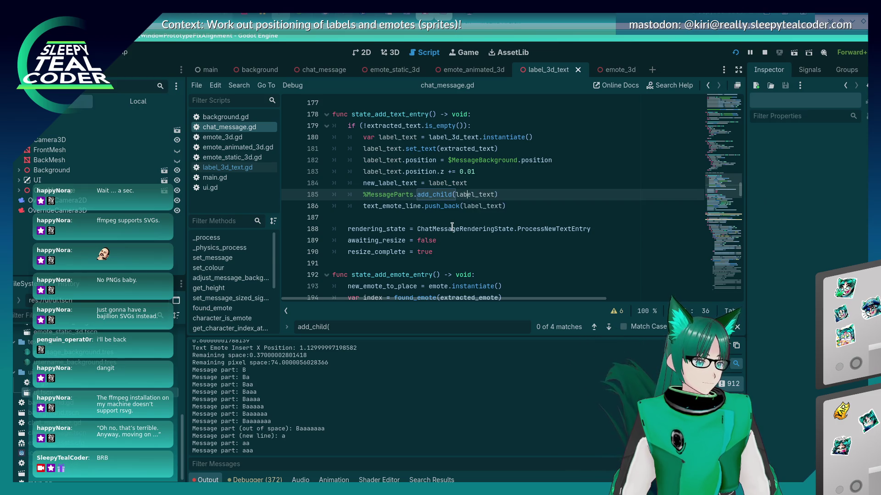
pyautogui.scroll(10, 452, 228)
pyautogui.scroll(-10, 451, 225)
pyautogui.scroll(-20, 452, 226)
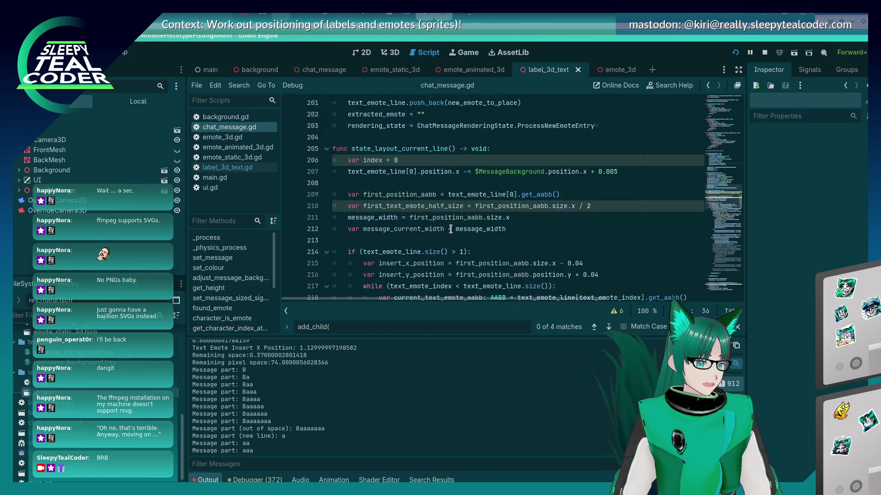
pyautogui.scroll(-20, 450, 229)
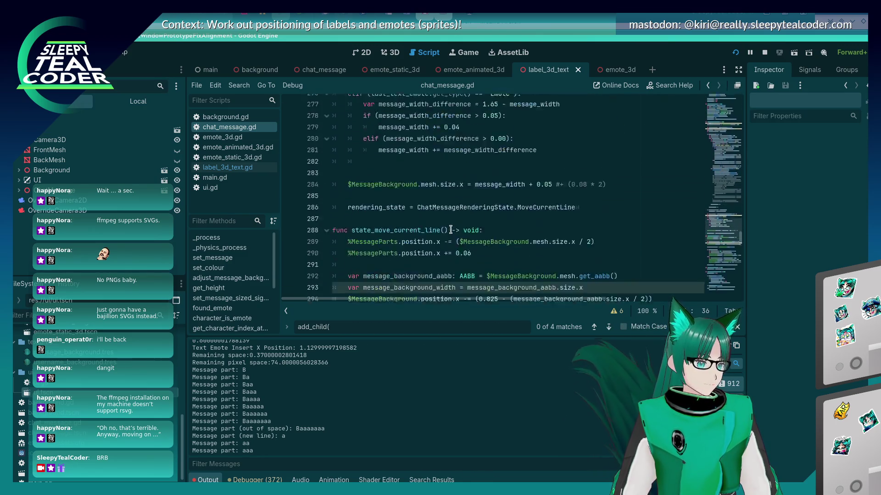
pyautogui.scroll(-6, 451, 229)
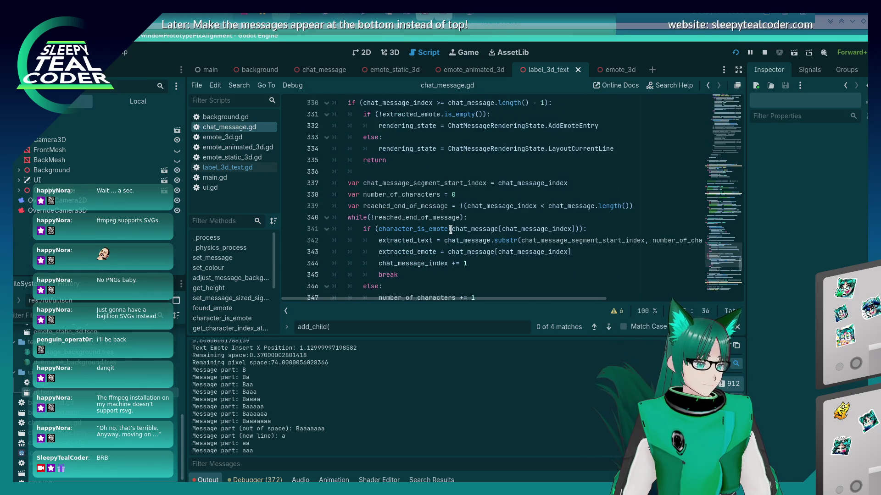
pyautogui.scroll(13, 450, 229)
pyautogui.scroll(13, 451, 229)
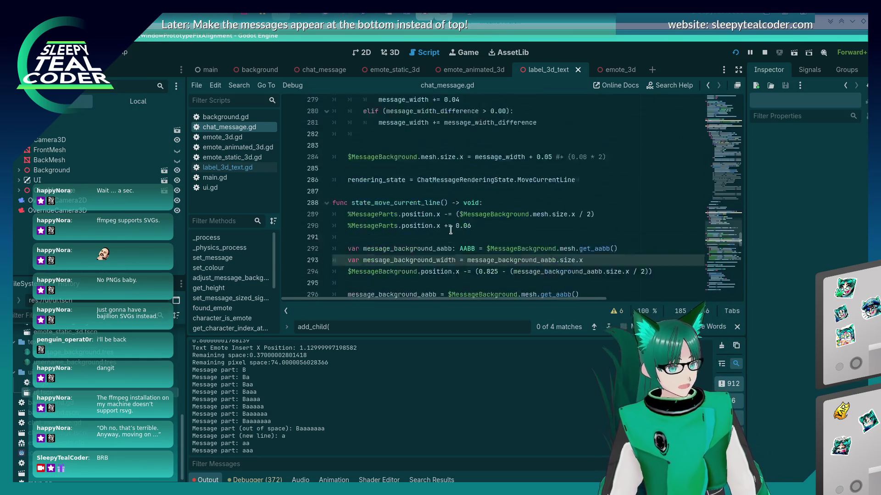
pyautogui.scroll(3, 451, 230)
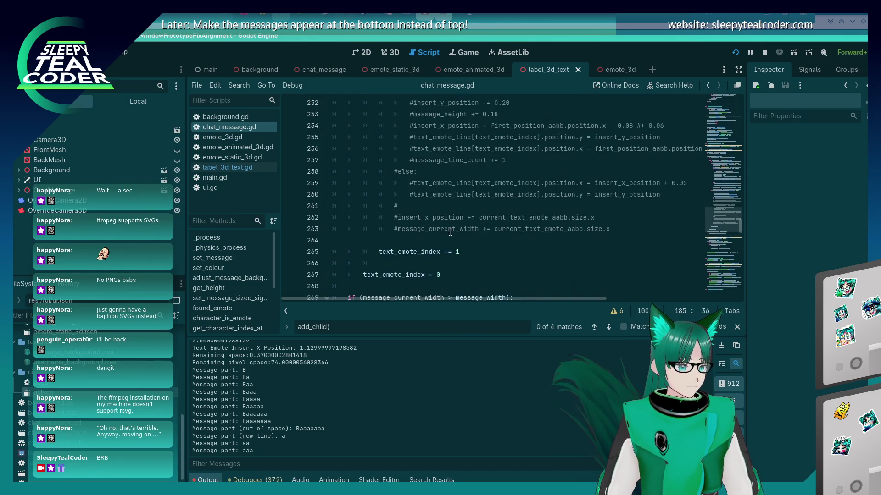
pyautogui.scroll(-10, 450, 230)
pyautogui.scroll(3, 450, 234)
pyautogui.scroll(13, 450, 234)
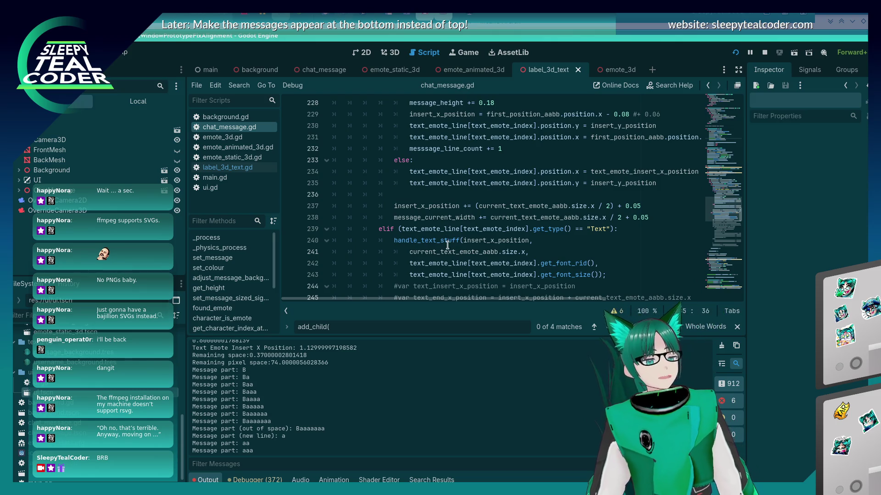
pyautogui.scroll(-16, 447, 246)
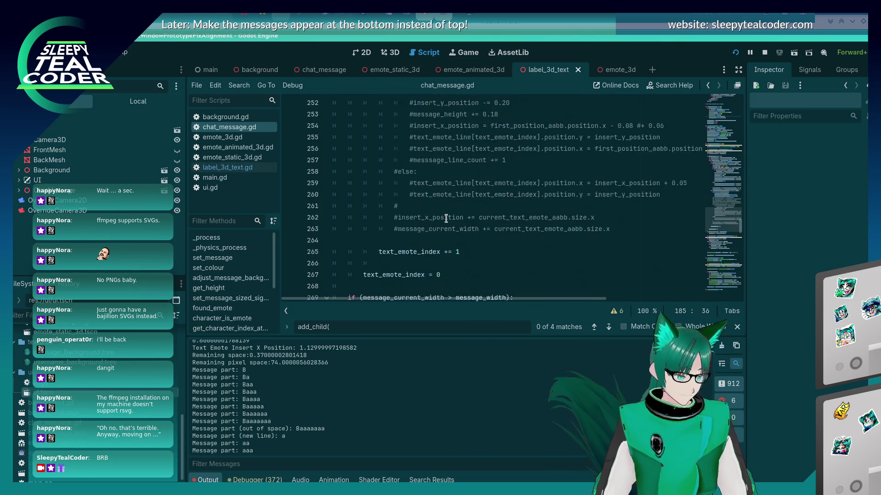
pyautogui.scroll(-20, 446, 218)
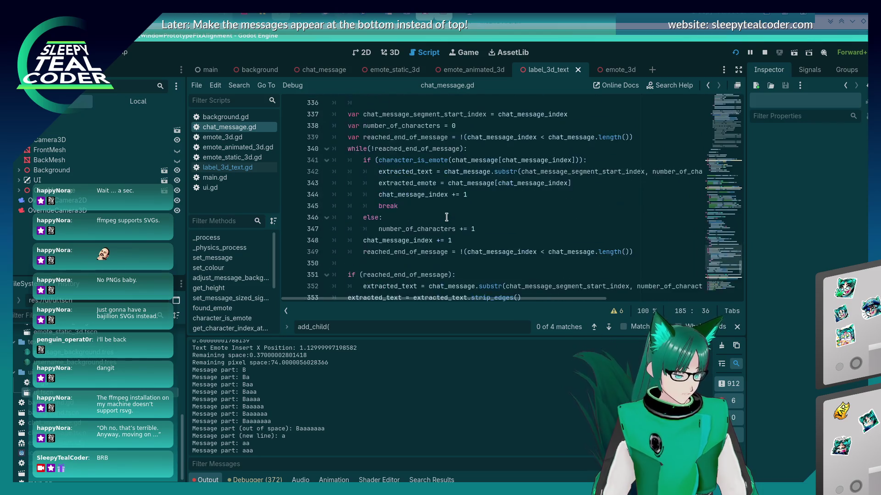
pyautogui.scroll(-10, 446, 216)
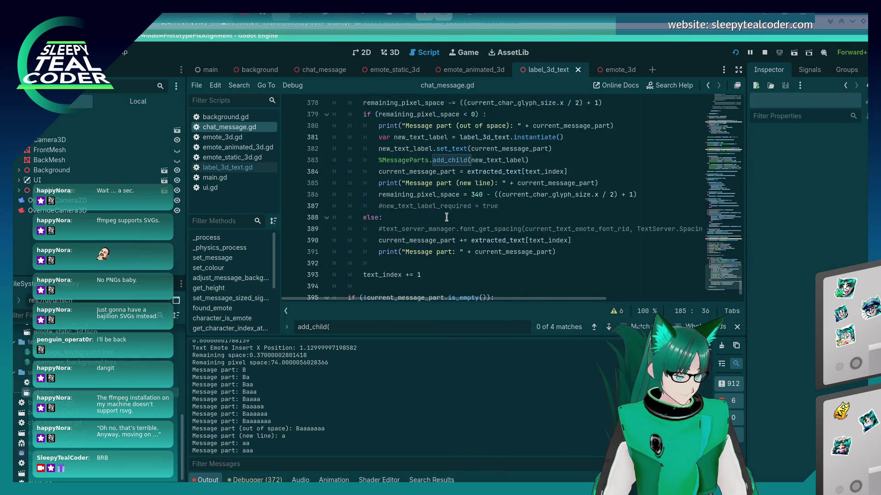
pyautogui.scroll(6, 446, 217)
pyautogui.scroll(20, 446, 217)
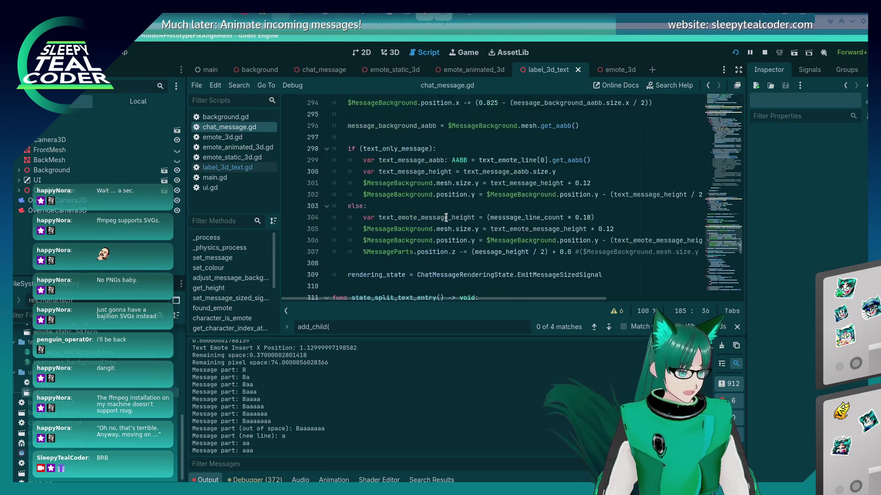
pyautogui.scroll(7, 446, 217)
pyautogui.scroll(-6, 446, 218)
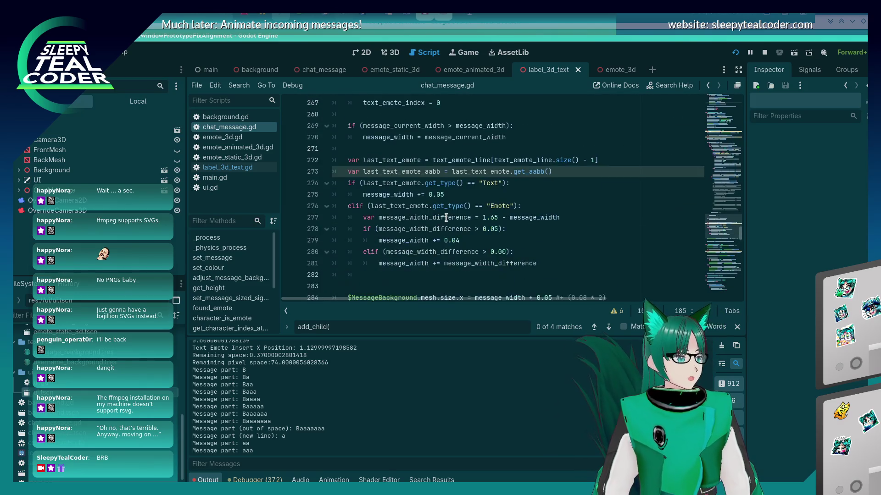
pyautogui.scroll(18, 447, 217)
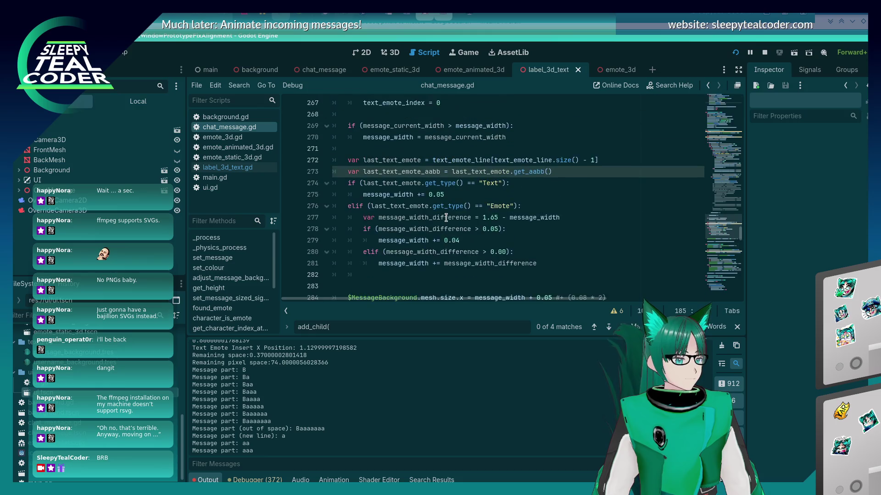
pyautogui.scroll(10, 446, 219)
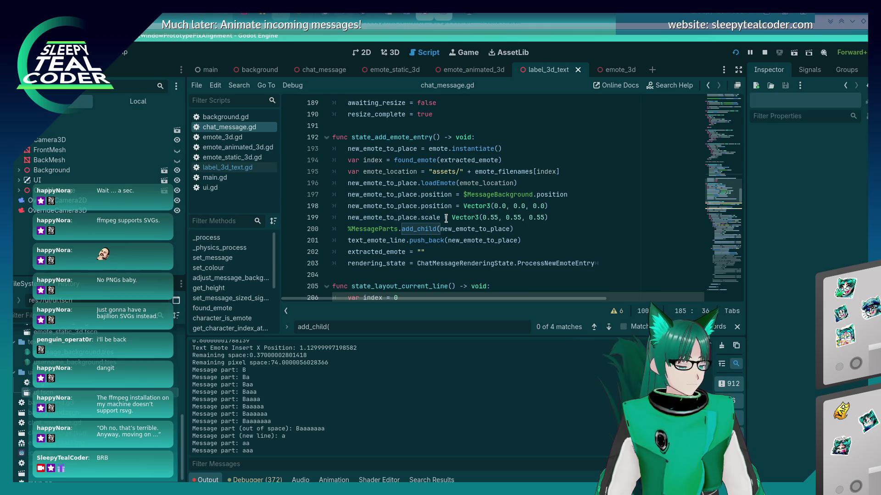
pyautogui.scroll(-3, 446, 219)
pyautogui.scroll(10, 446, 218)
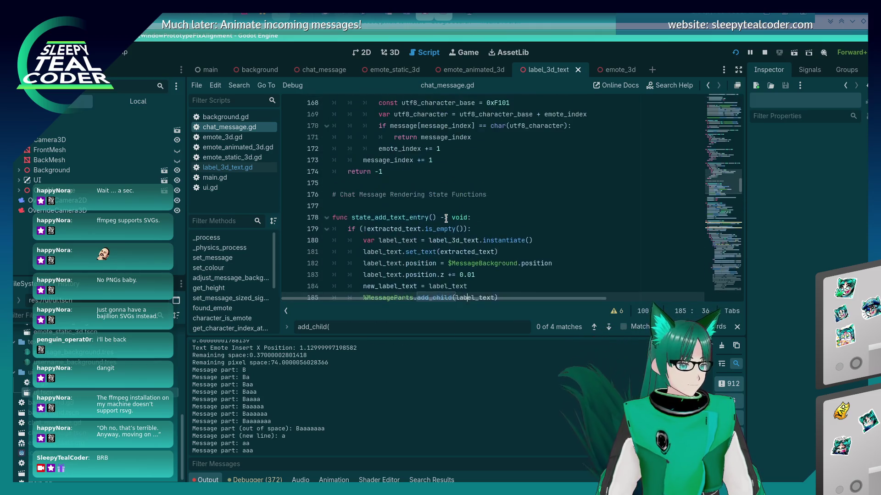
pyautogui.scroll(-3, 447, 219)
pyautogui.press('Up')
pyautogui.press('Up')
pyautogui.press('Up')
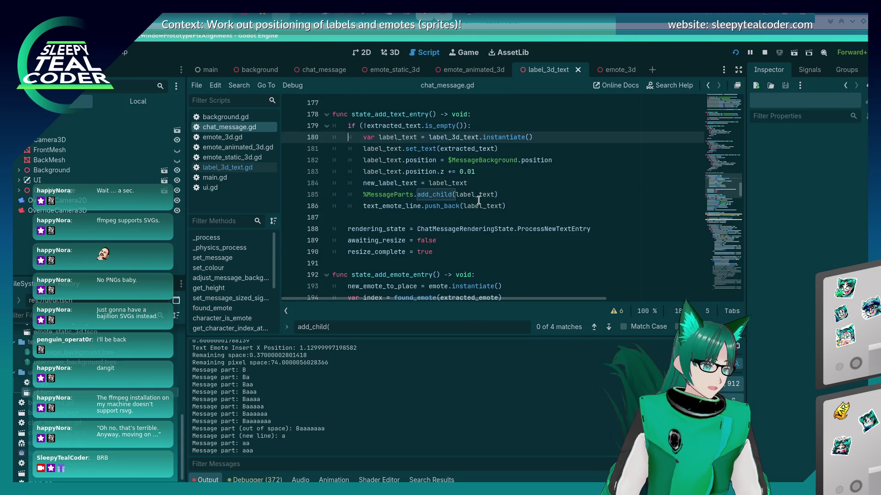
# Comment out the label-creation lines 179–186 with '#' and save chat_message.gd.
pyautogui.write('#')
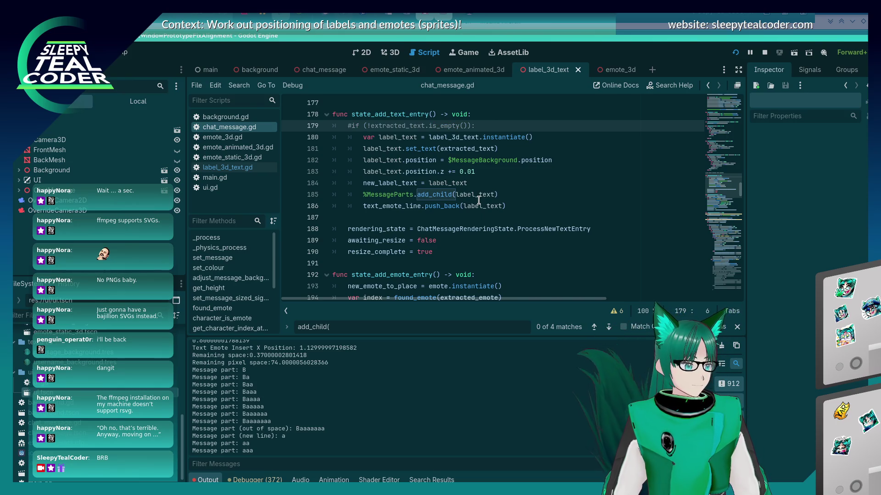
pyautogui.press('Down')
pyautogui.press('#')
pyautogui.press('Down')
pyautogui.press('#')
pyautogui.press('Down')
pyautogui.press('#')
pyautogui.press('Down')
pyautogui.press('#')
pyautogui.press('Down')
pyautogui.press('#')
pyautogui.press('Down')
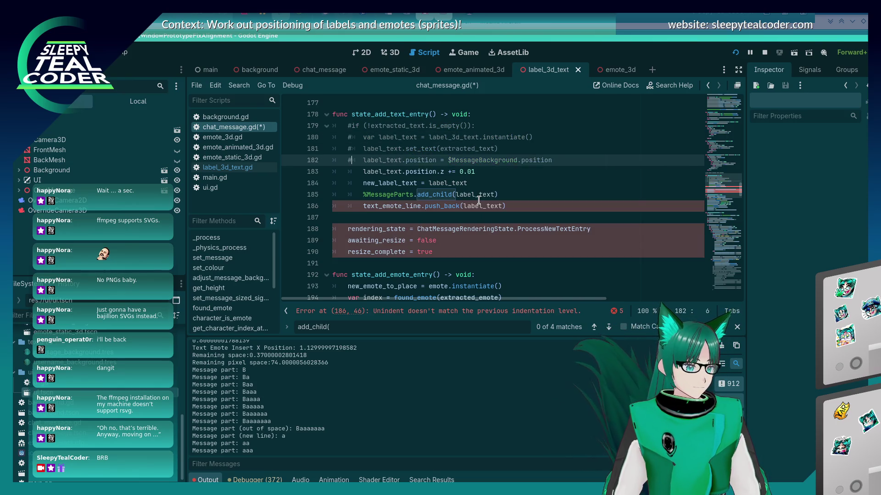
pyautogui.write('#')
pyautogui.press('Down')
pyautogui.write('#')
pyautogui.press('Up')
pyautogui.press('Up')
pyautogui.press('Up')
pyautogui.press('Up')
pyautogui.press('Down')
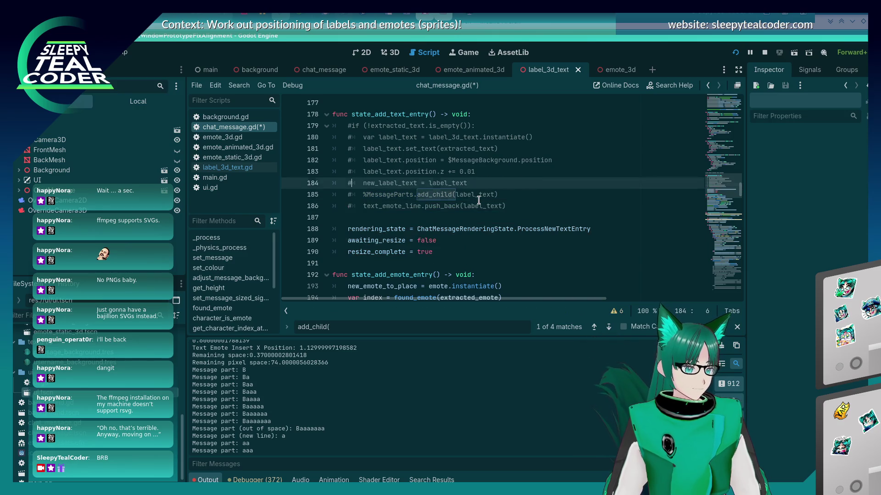
pyautogui.press('Down')
pyautogui.press('Down')
pyautogui.press('Down')
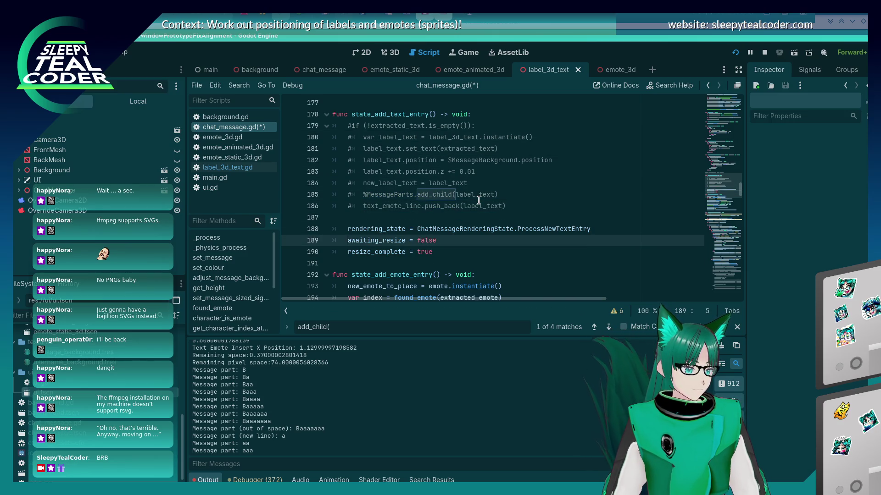
pyautogui.hotkey('ctrl', 's')
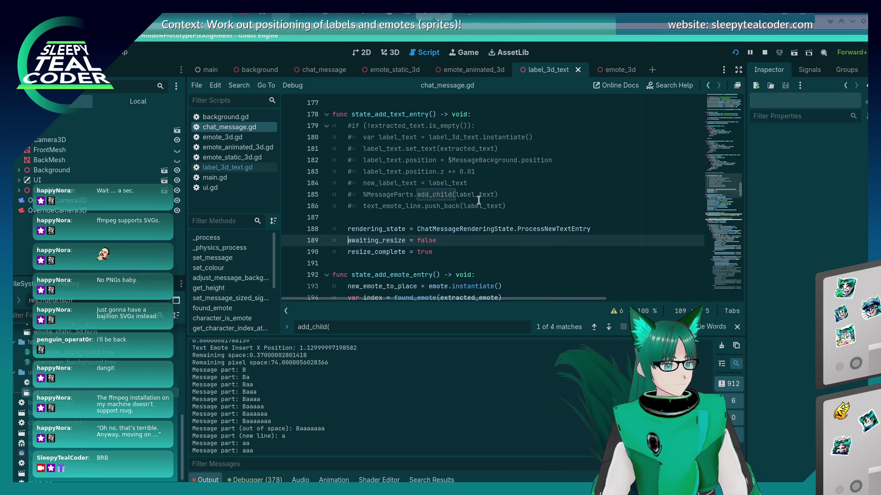
# Change the line 214 check to text_emote_line.size() > 0 and return to the DEBUG game window.
pyautogui.scroll(2, 479, 200)
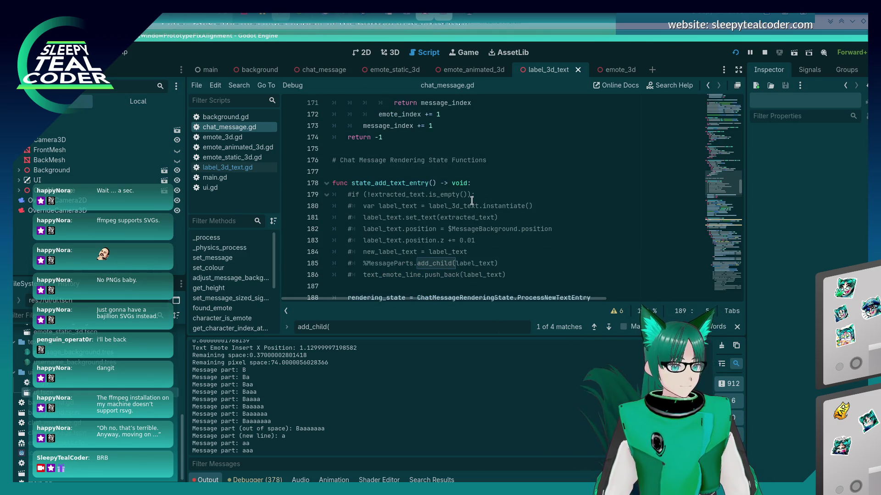
pyautogui.scroll(5, 461, 211)
pyautogui.scroll(-20, 461, 211)
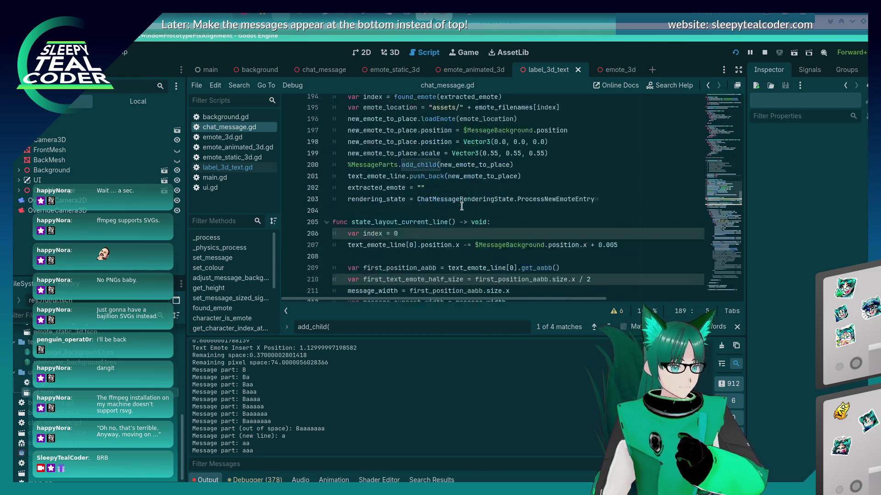
pyautogui.scroll(6, 461, 206)
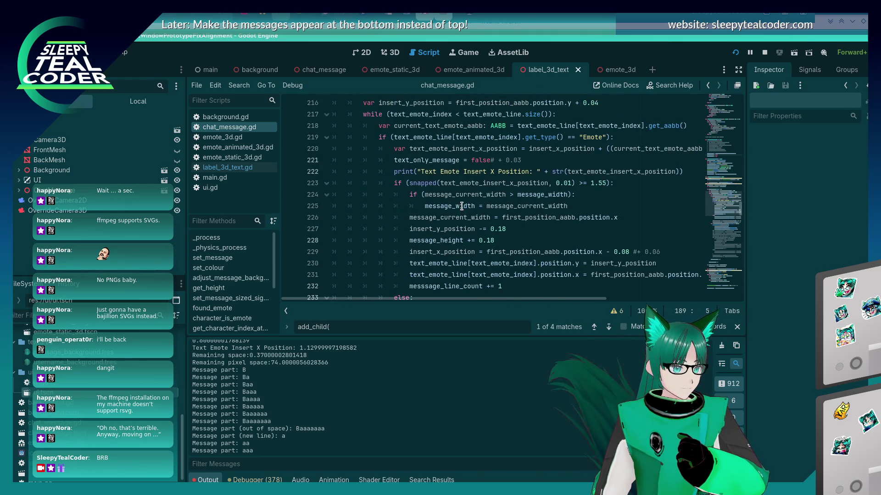
pyautogui.click(460, 185)
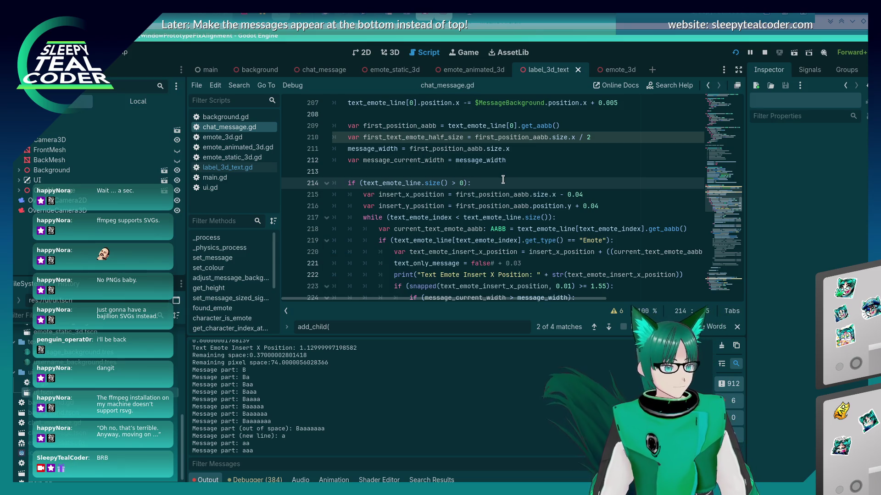
pyautogui.hotkey('alt', 'Tab')
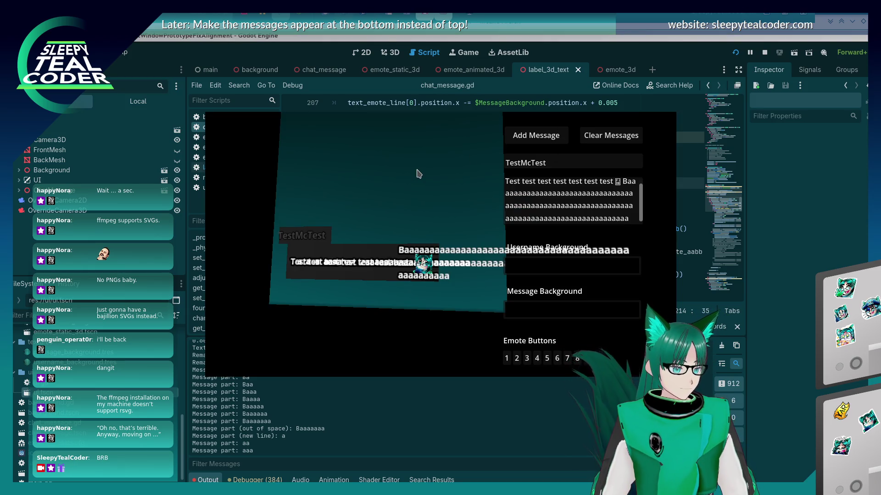
# Clear the chat prototype's messages and add the TestMcTest test message.
pyautogui.hotkey('alt', 'Tab')
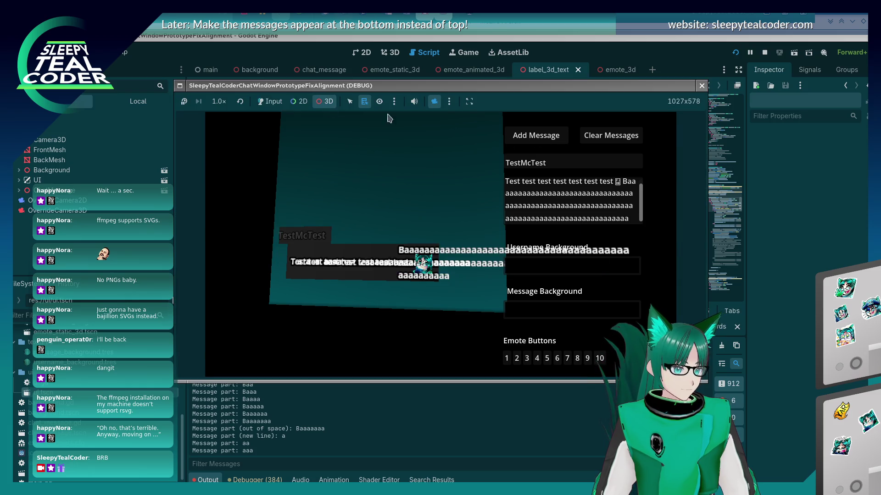
pyautogui.click(610, 135)
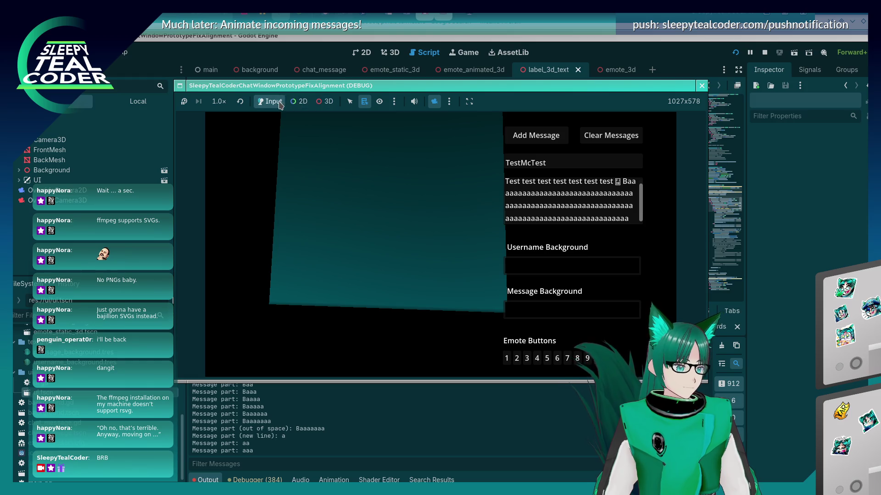
pyautogui.click(435, 102)
pyautogui.click(550, 141)
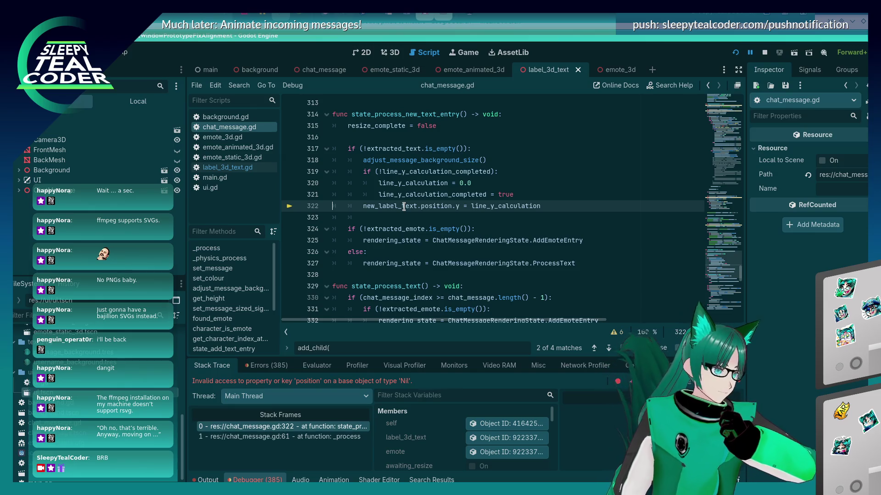
# Inspect new_label_text on line 322 to confirm it is null, then dismiss the readout.
pyautogui.moveTo(403, 207)
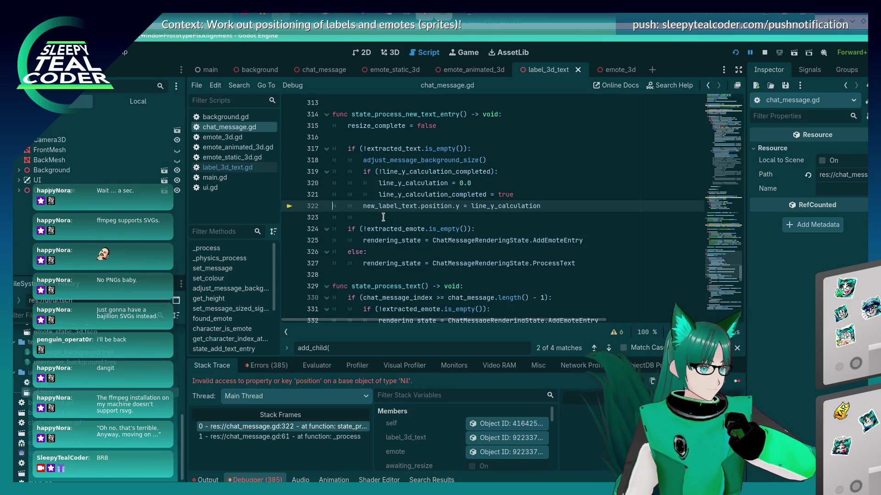
pyautogui.scroll(-2, 383, 217)
pyautogui.scroll(3, 383, 217)
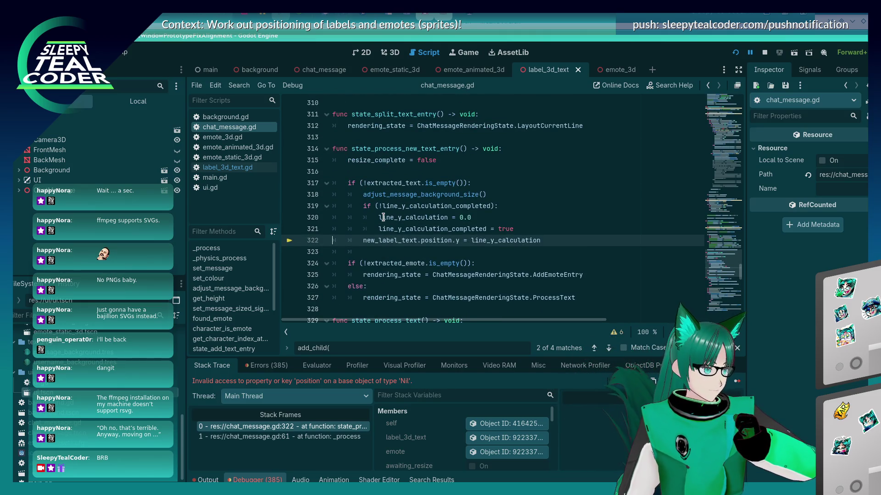
pyautogui.scroll(-3, 383, 217)
pyautogui.scroll(2, 383, 217)
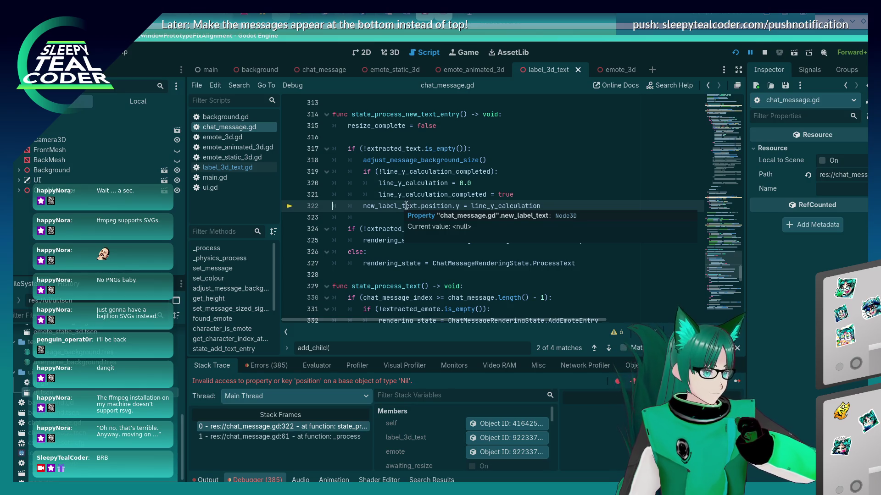
pyautogui.click(541, 205)
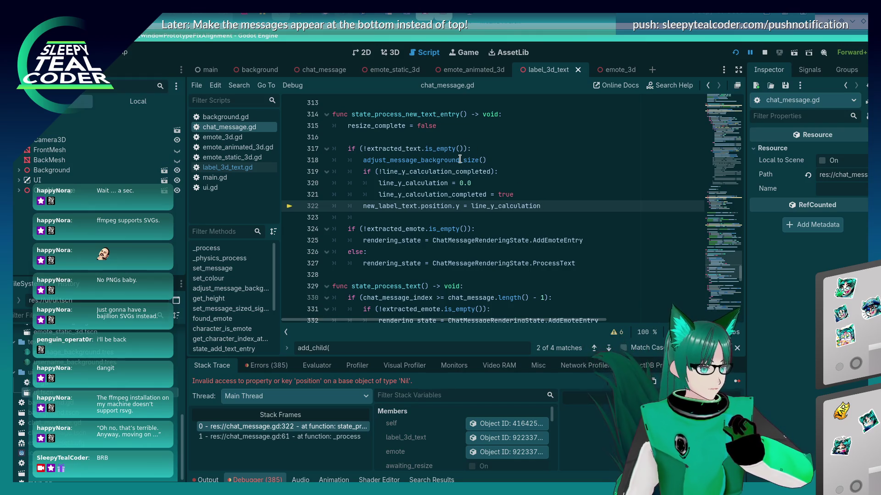
# Step back from line 315 through the previous add_child( search matches.
pyautogui.moveTo(460, 159)
pyautogui.click(487, 131)
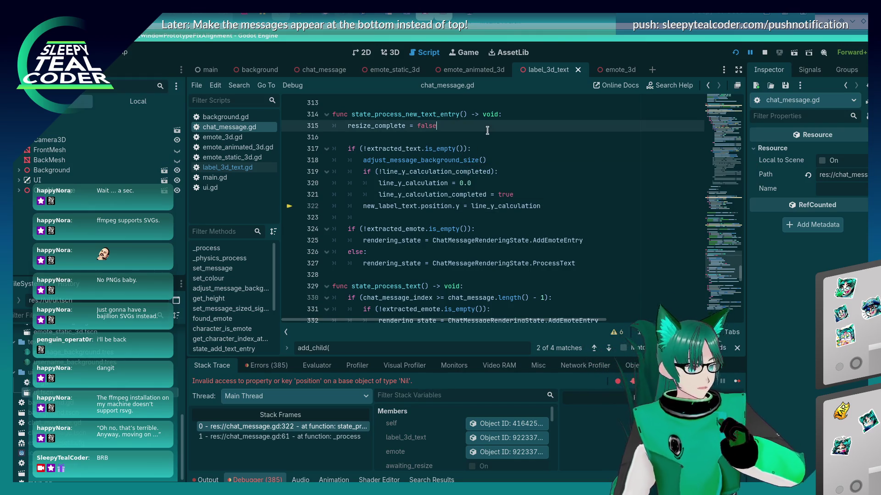
pyautogui.hotkey('shift', 'F3')
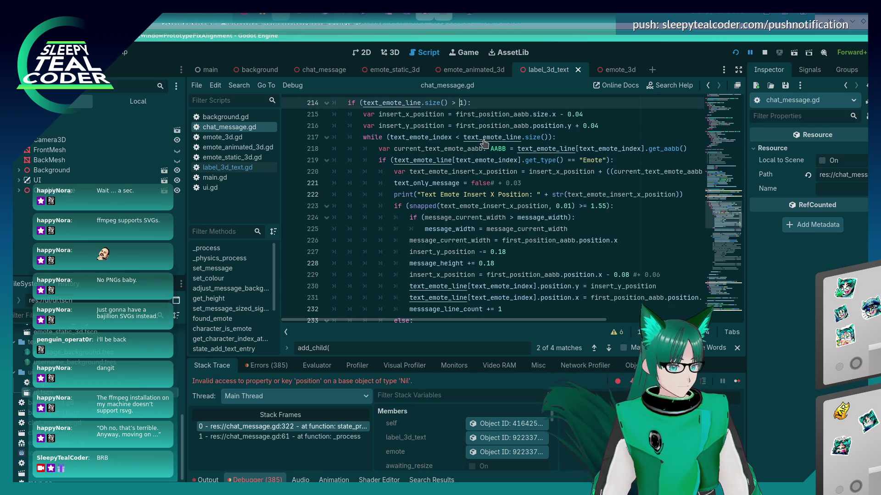
# Delete the leftover new_text_label_required = false line near line 399 and return to the game.
pyautogui.scroll(5, 484, 144)
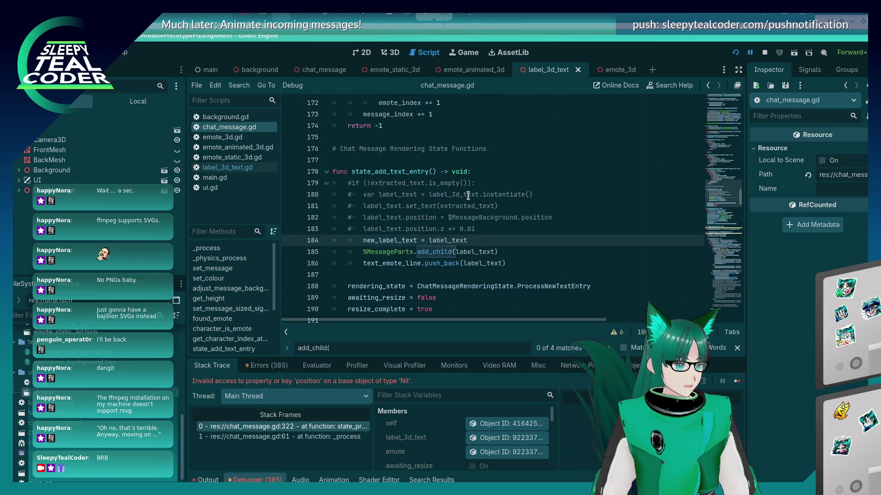
pyautogui.press('Up')
pyautogui.press('Up')
pyautogui.press('Up')
pyautogui.press('Up')
pyautogui.press('Up')
pyautogui.hotkey('shift', 'F3')
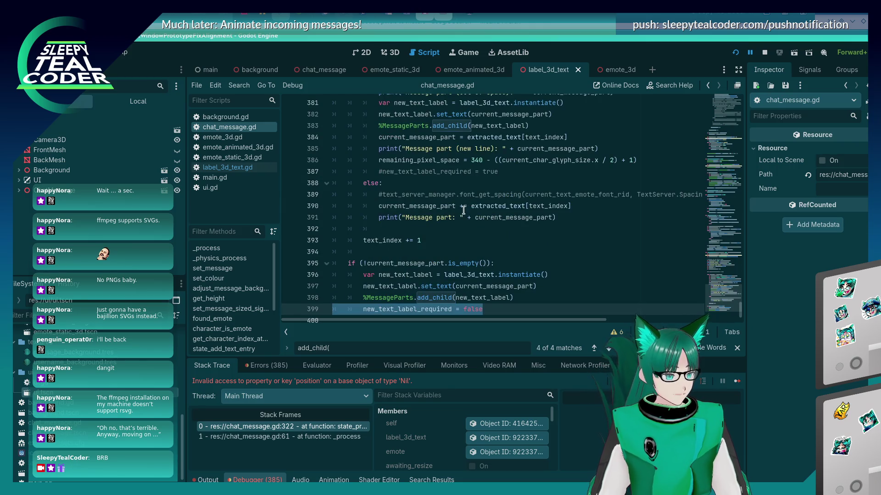
pyautogui.press('BackSpace')
pyautogui.press('BackSpace')
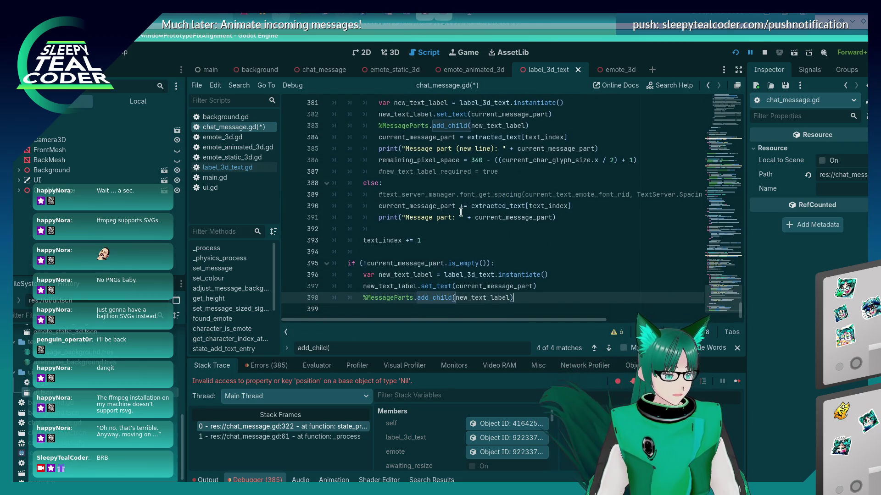
pyautogui.hotkey('alt', 'Tab')
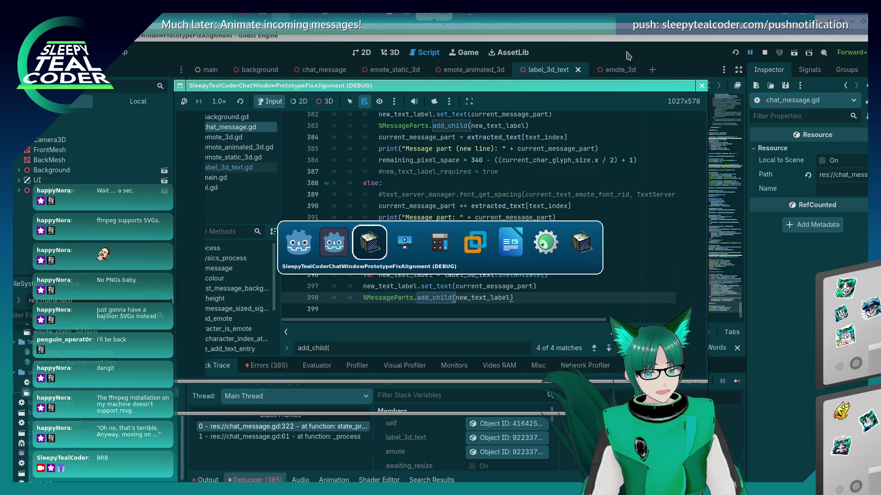
# Send a plain test message, then a message with three emotes appended.
pyautogui.press('F5')
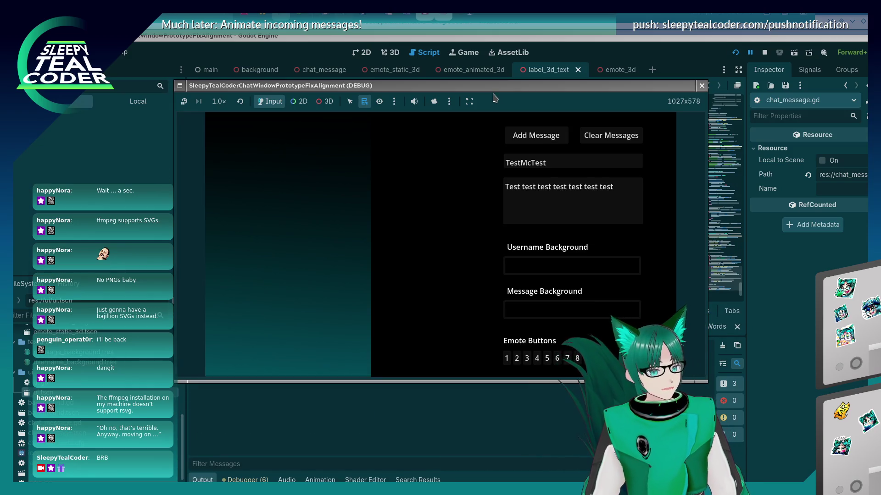
pyautogui.click(533, 135)
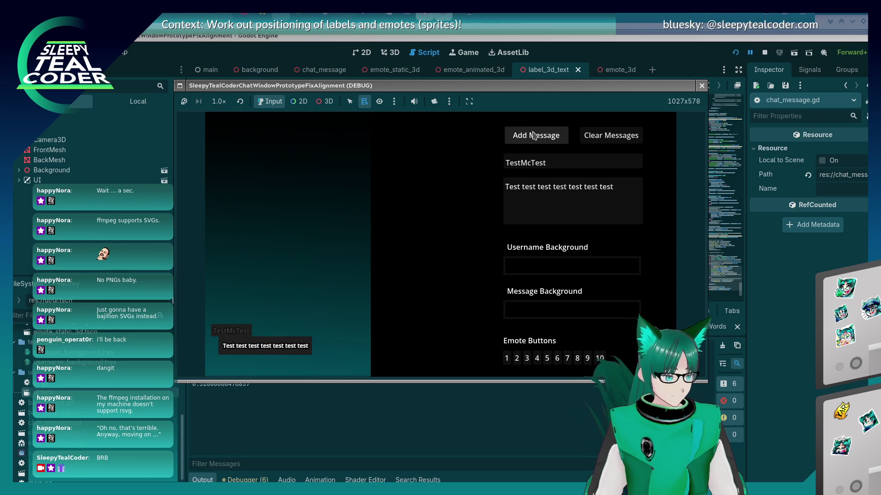
pyautogui.click(622, 193)
pyautogui.click(577, 359)
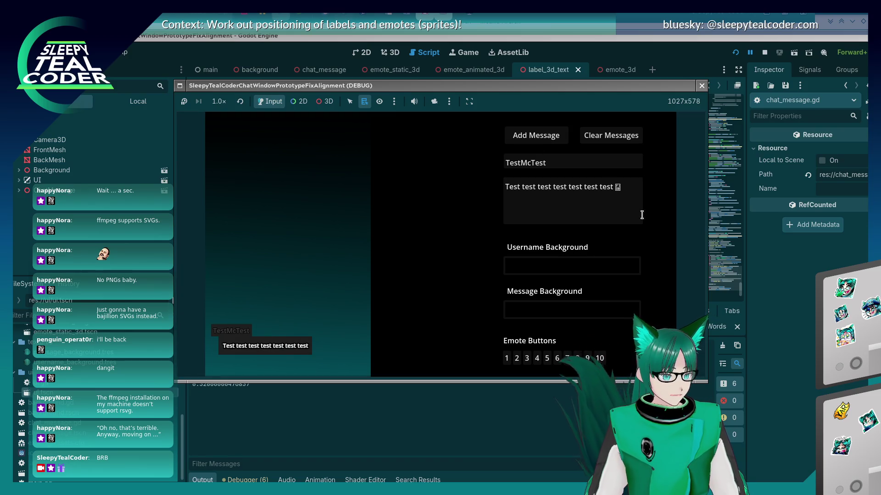
pyautogui.click(588, 358)
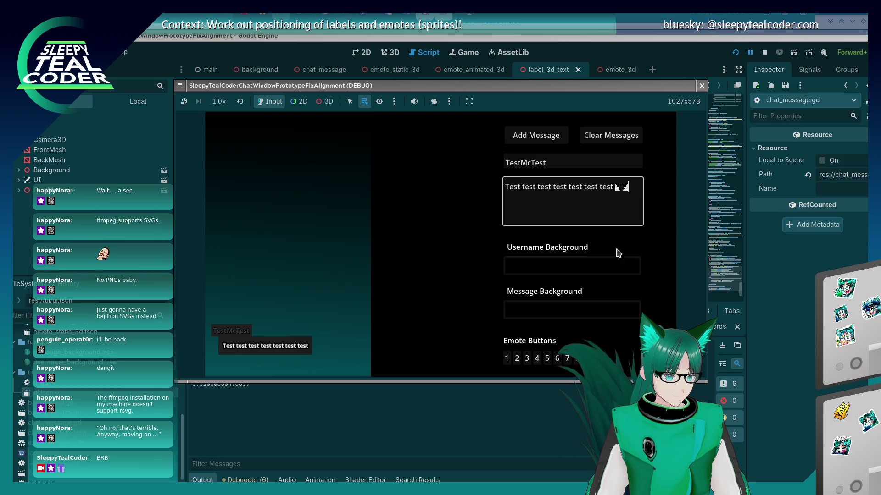
pyautogui.click(559, 360)
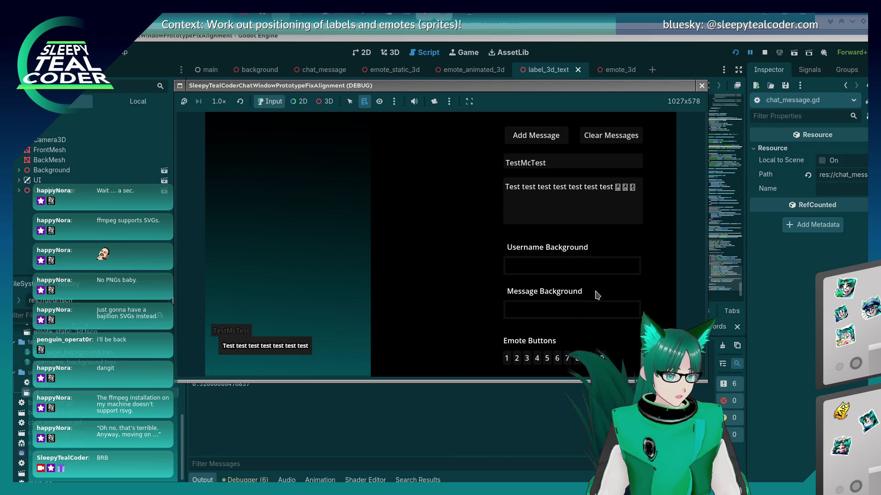
pyautogui.click(543, 144)
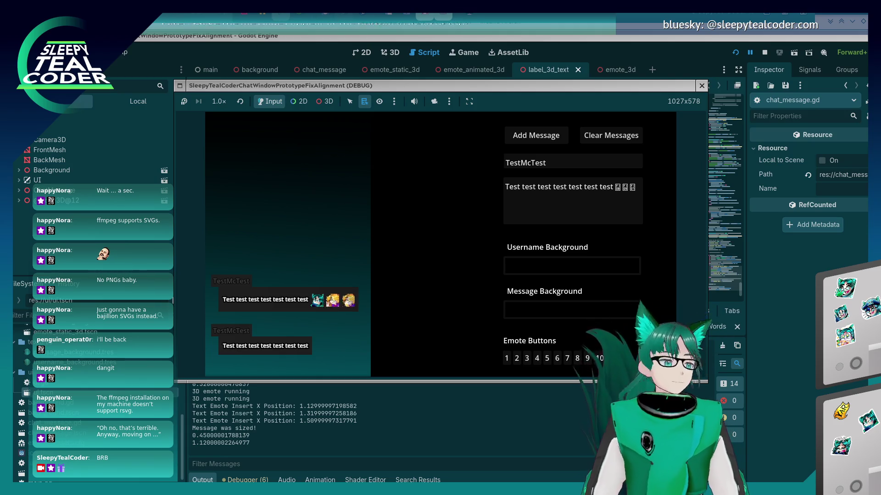
# Extend the Yarr message with 'rrrrr', send it, and close the game.
pyautogui.click(638, 195)
pyautogui.write('rrrrr')
pyautogui.click(532, 136)
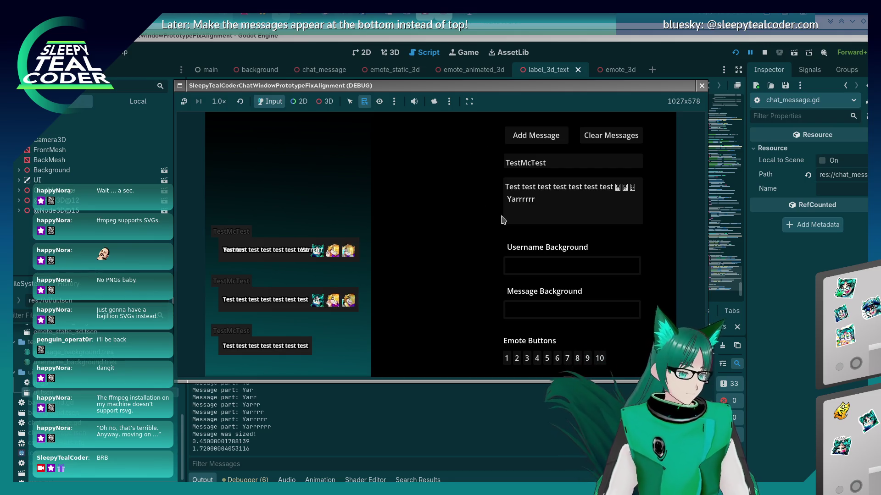
pyautogui.press('F8')
pyautogui.scroll(-1, 496, 244)
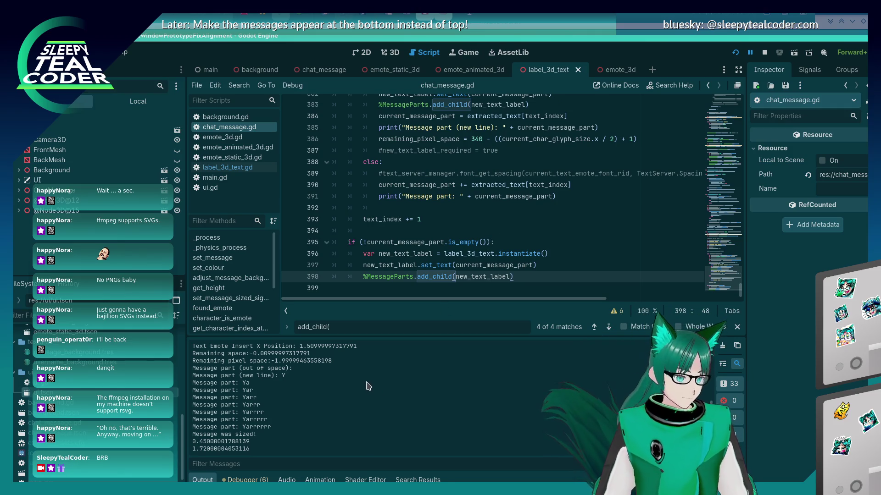
# Insert 'if (!current_message_part.is_empty()):' as a new line 381 after the print.
pyautogui.scroll(1, 437, 188)
pyautogui.scroll(5, 436, 192)
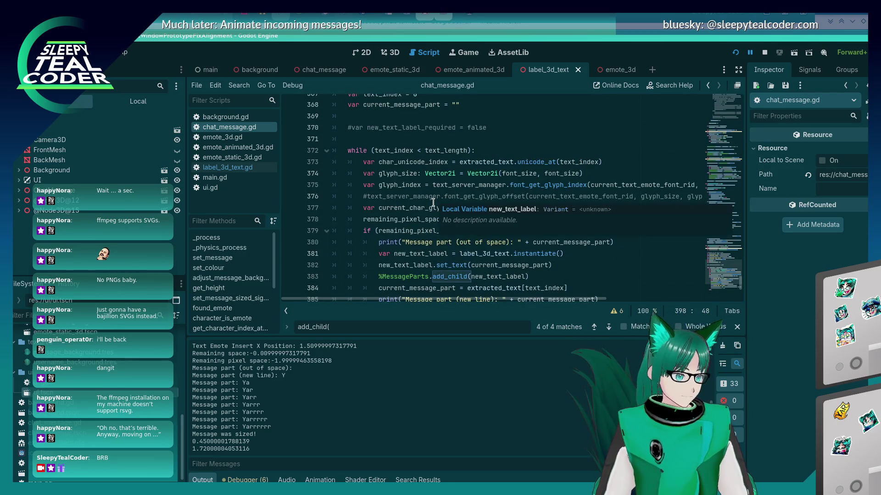
pyautogui.scroll(-2, 432, 204)
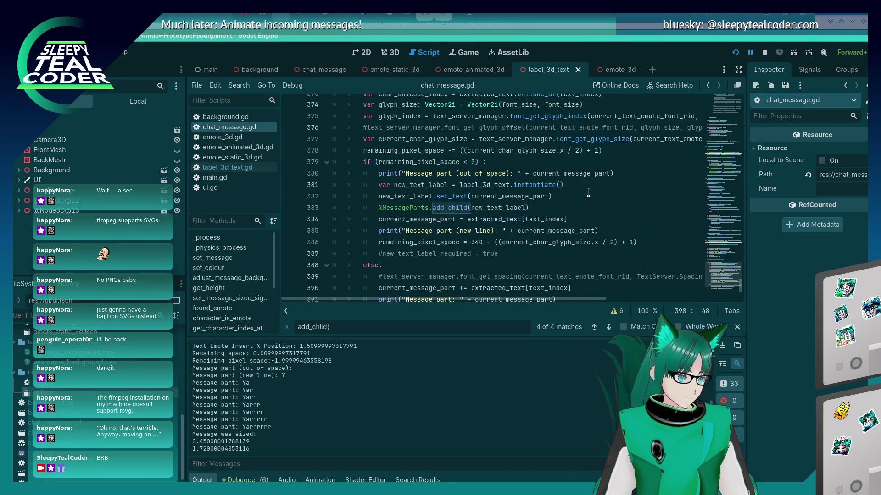
pyautogui.click(632, 173)
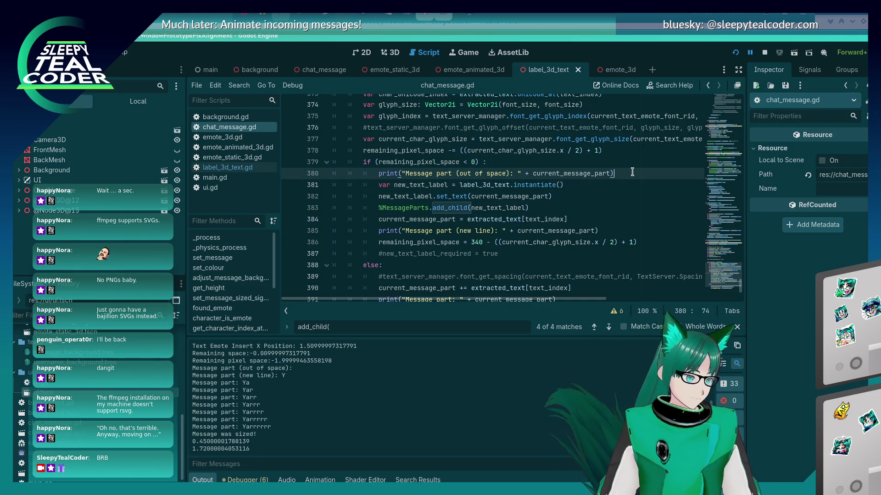
pyautogui.press('Return')
pyautogui.write('curr')
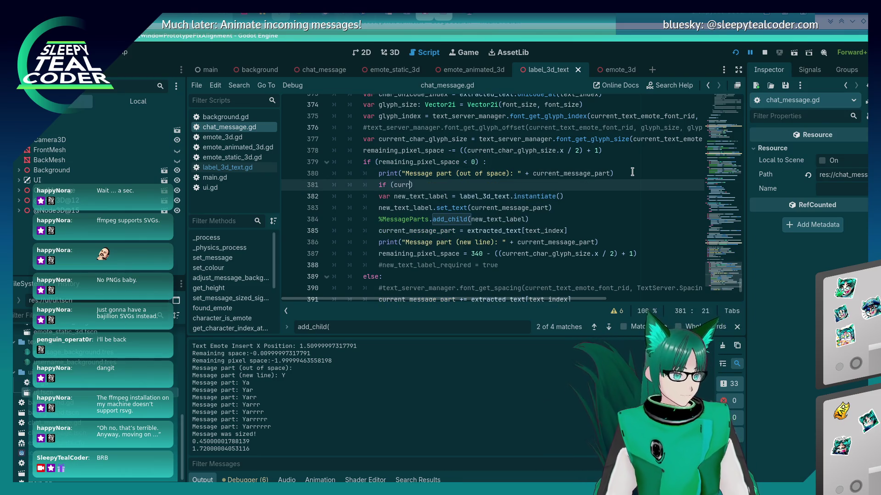
pyautogui.write('part')
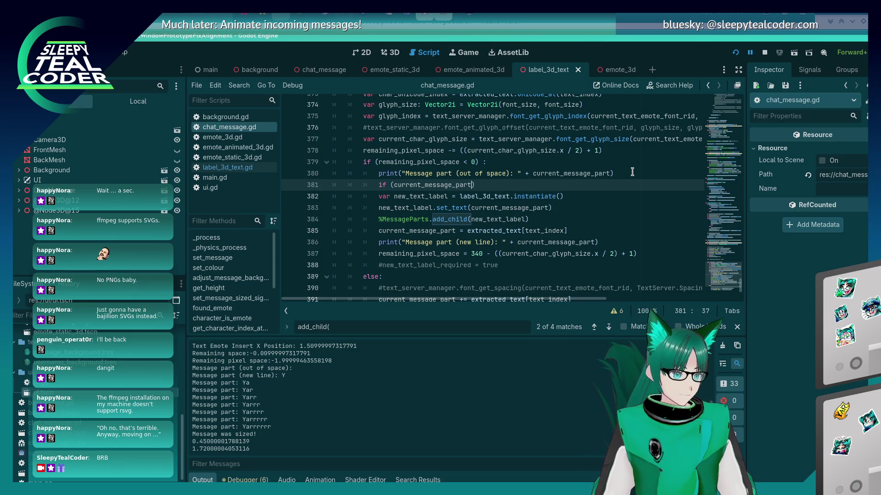
pyautogui.write('!')
pyautogui.press('End')
pyautogui.write('.is_empty(')
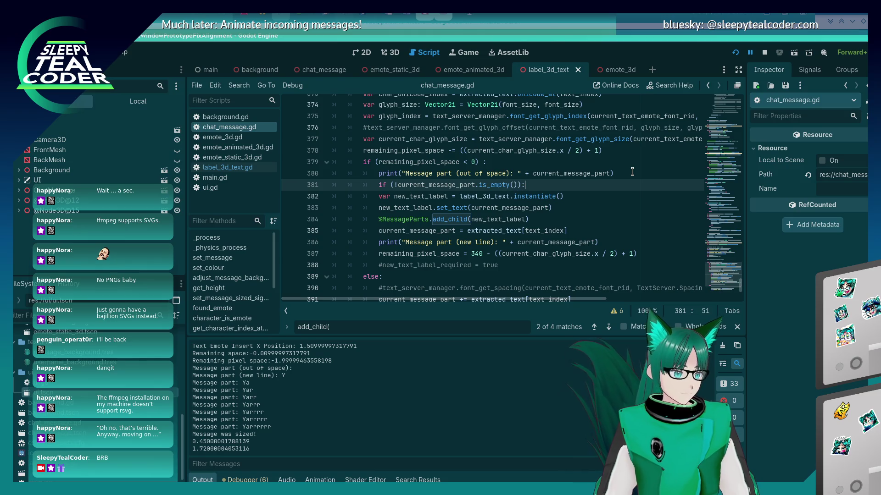
# Indent lines 382–384, the label creation and add_child, under the new check.
pyautogui.press('Down')
pyautogui.press('Home')
pyautogui.press('Tab')
pyautogui.press('Down')
pyautogui.press('Home')
pyautogui.press('Tab')
pyautogui.press('Down')
pyautogui.press('Home')
pyautogui.press('Tab')
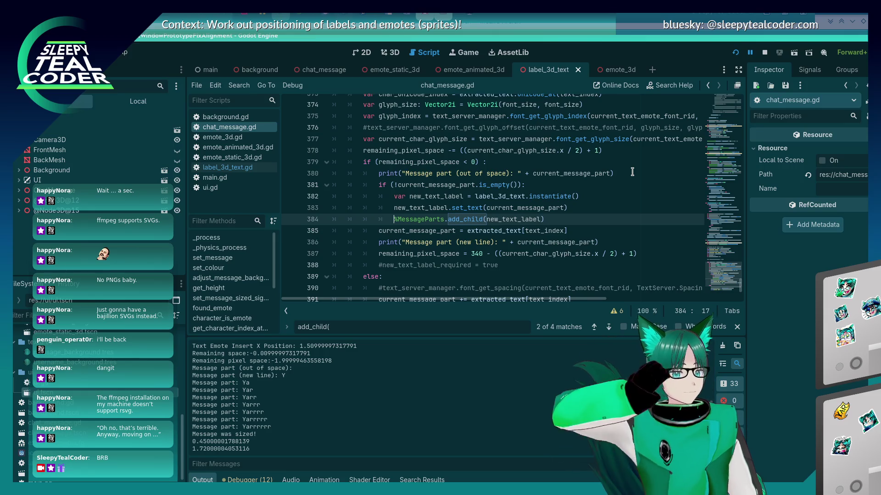
# Check the four TestMcTest message cards in the running game, then return to chat_message.gd.
pyautogui.click(536, 135)
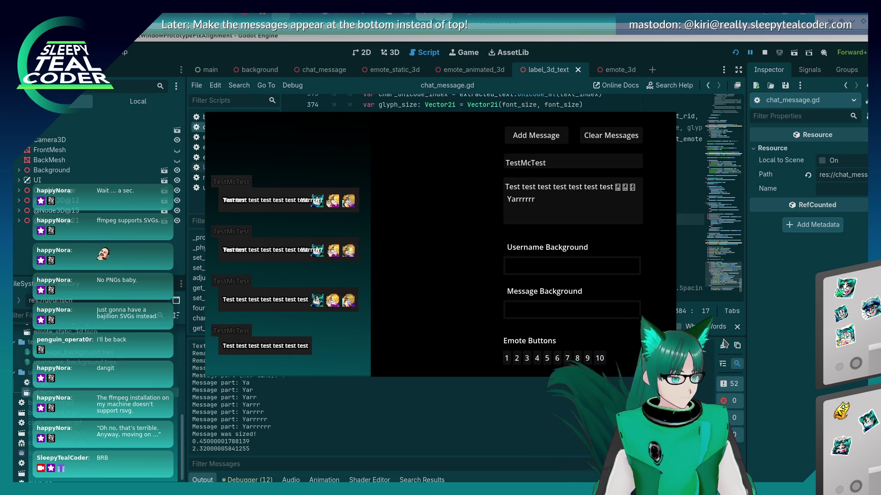
pyautogui.click(723, 343)
pyautogui.scroll(5, 541, 235)
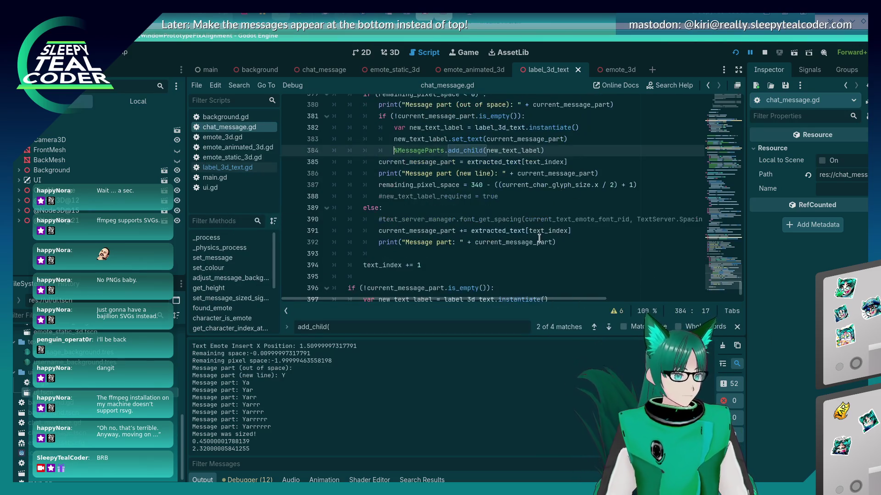
# Select the commented-out line-wrap block on lines 249–264 of chat_message.gd.
pyautogui.scroll(2, 536, 242)
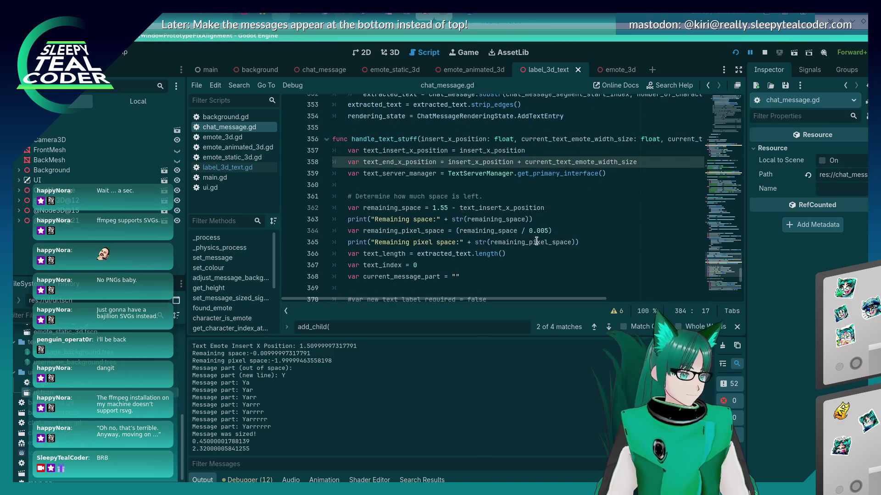
pyautogui.scroll(19, 532, 244)
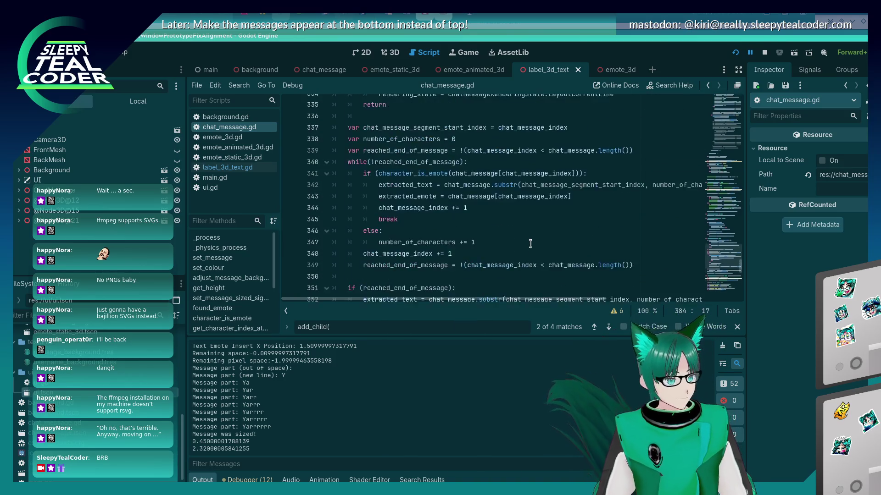
pyautogui.scroll(20, 531, 244)
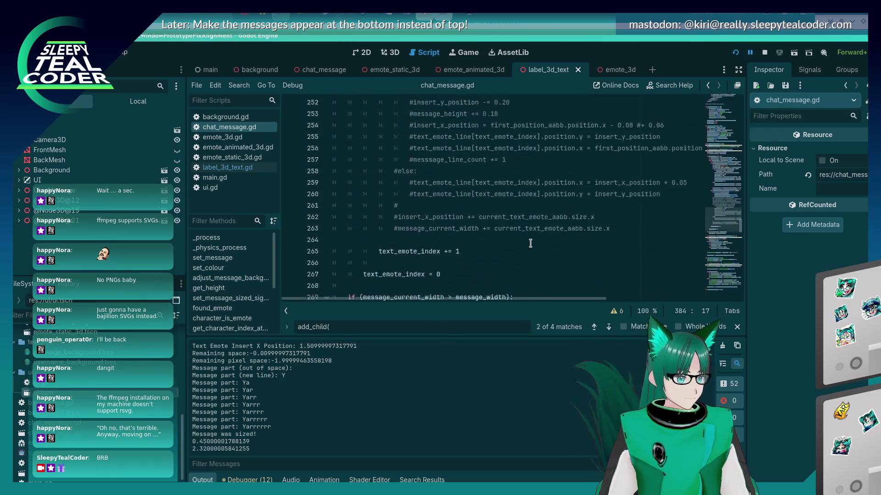
pyautogui.scroll(-1, 531, 243)
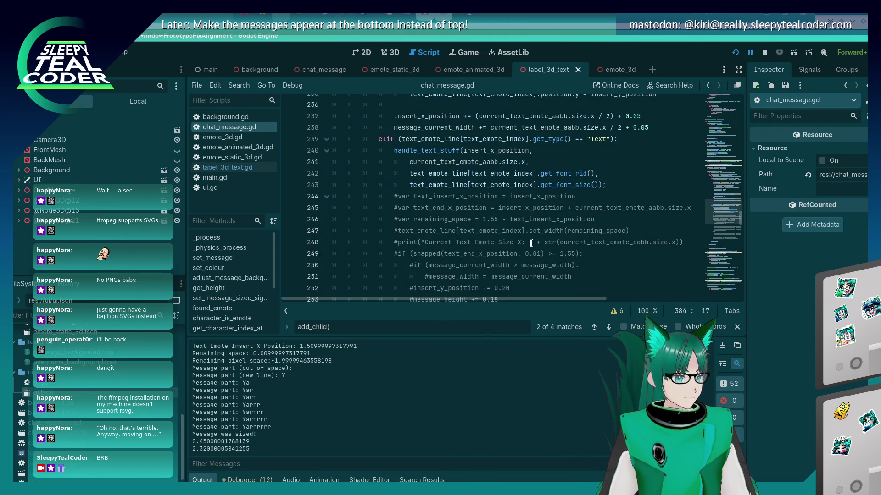
pyautogui.scroll(-1, 528, 241)
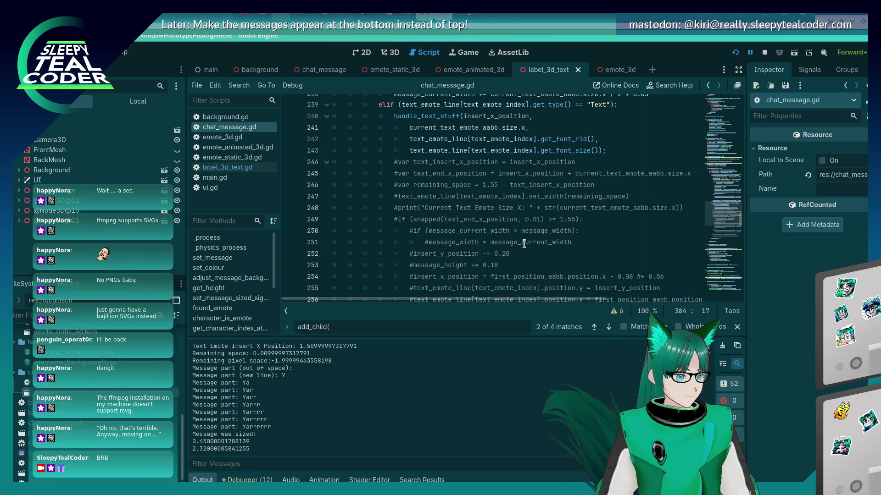
pyautogui.click(501, 222)
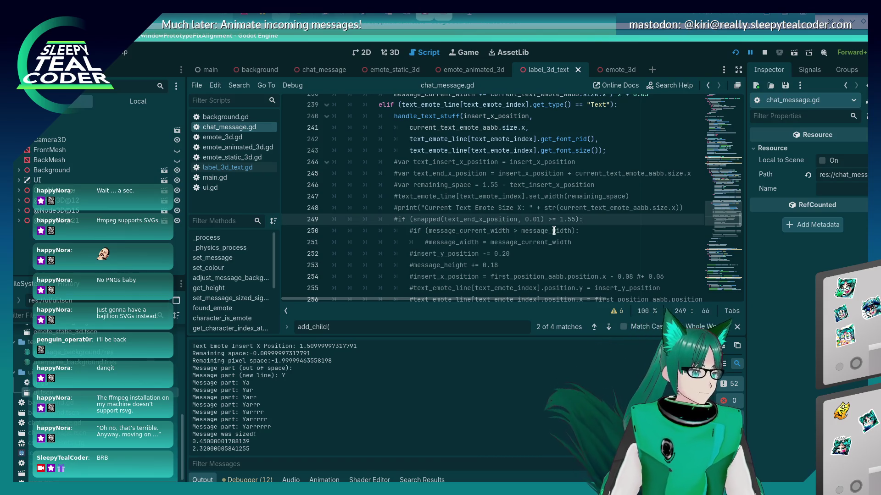
pyautogui.hotkey('shift', 'Down')
pyautogui.hotkey('shift', 'Down')
pyautogui.hotkey('shift', 'Down')
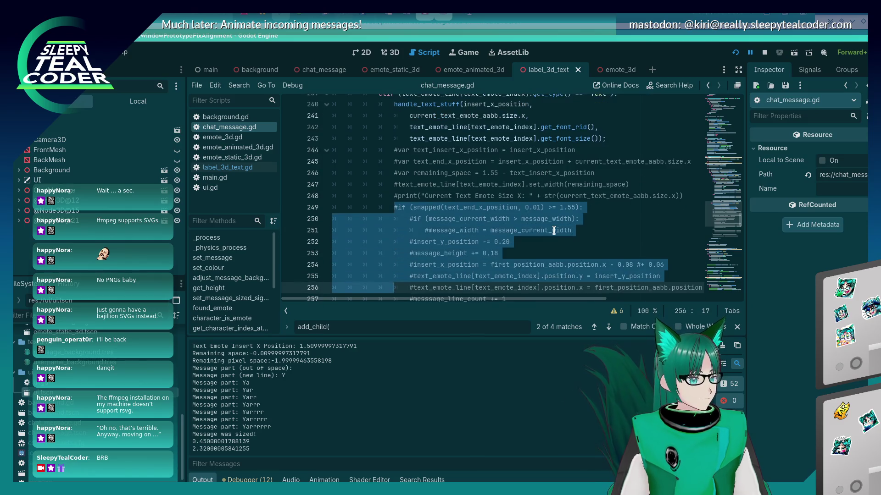
pyautogui.hotkey('shift', 'Down')
pyautogui.hotkey('shift', 'Down')
pyautogui.hotkey('shift', 'Down')
pyautogui.hotkey('ctrl', 'c')
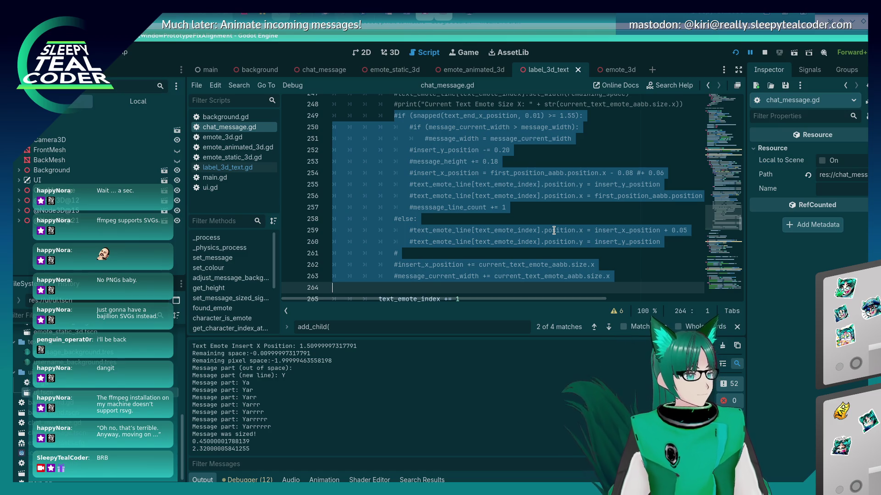
# Scroll to the add_child call on line 384 in handle_text_stuff.
pyautogui.scroll(-20, 550, 224)
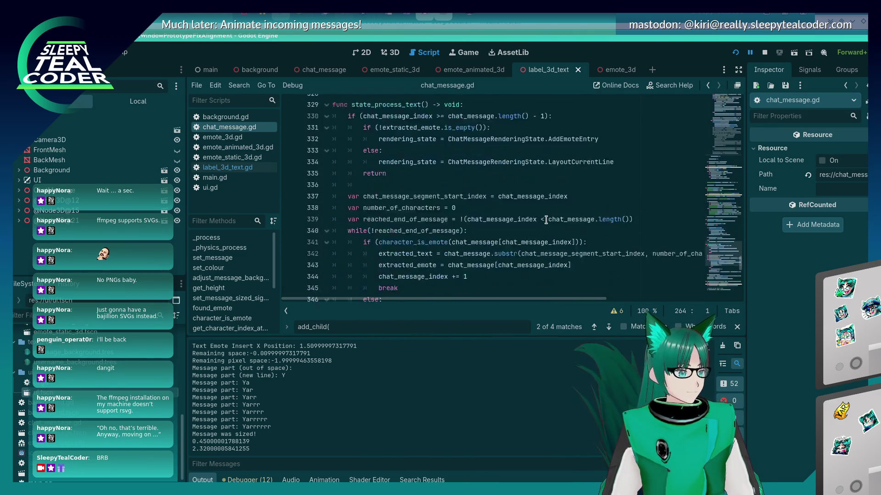
pyautogui.scroll(-10, 546, 220)
pyautogui.scroll(10, 545, 220)
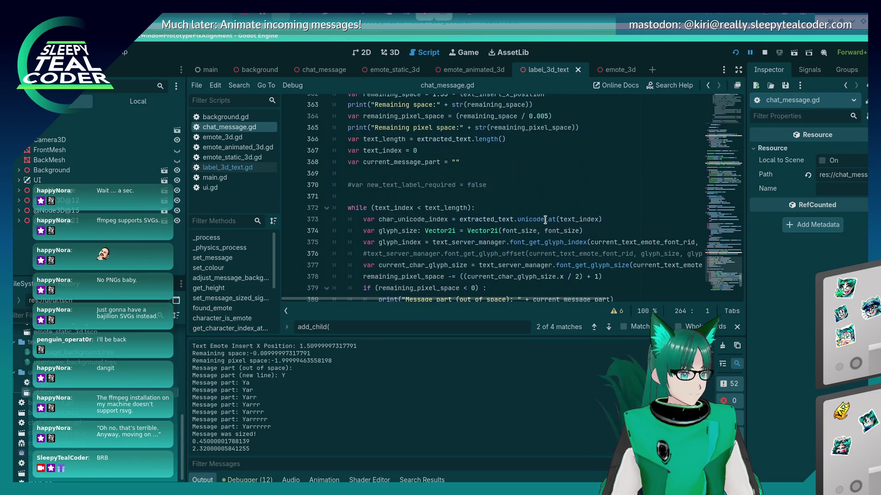
pyautogui.scroll(4, 545, 220)
pyautogui.scroll(-10, 545, 220)
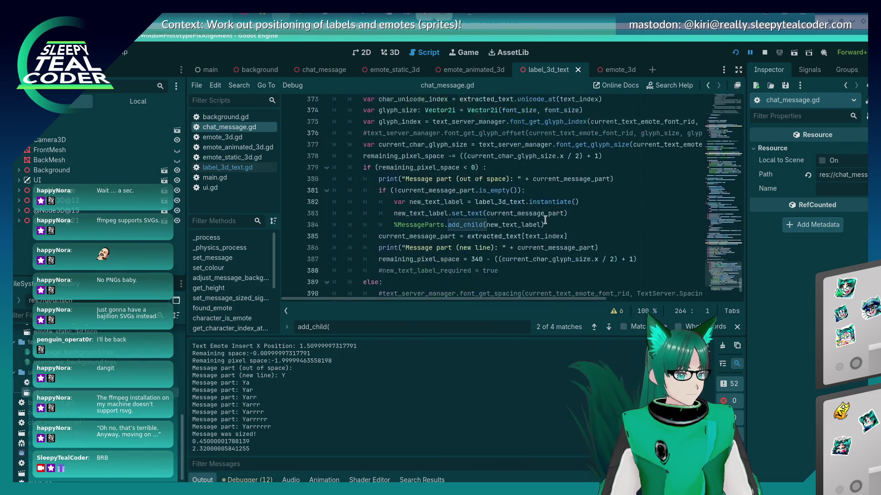
pyautogui.click(577, 209)
pyautogui.scroll(-2, 578, 211)
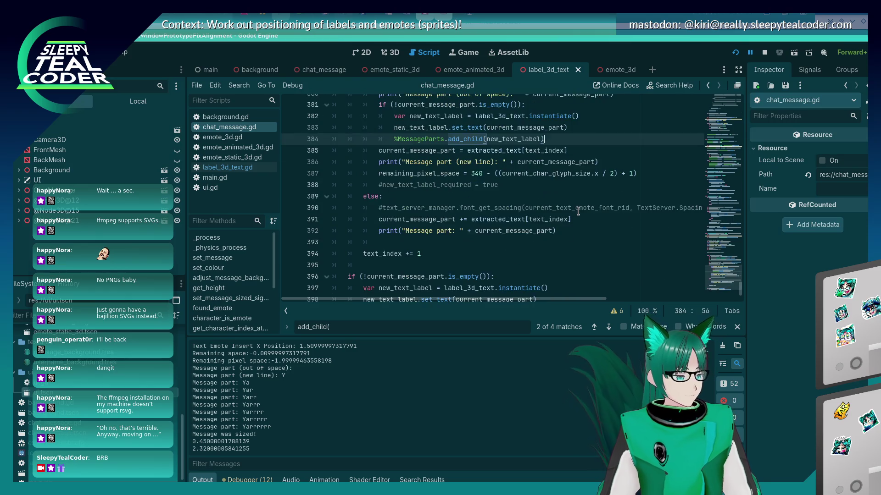
pyautogui.scroll(1, 578, 211)
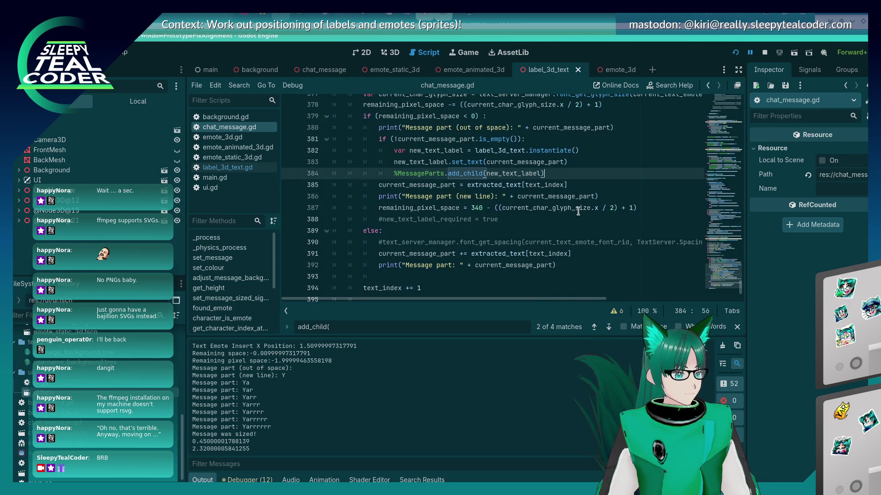
# Paste the copied wrap block on a new line after the add_child call on line 384.
pyautogui.click(564, 127)
pyautogui.click(560, 162)
pyautogui.press('Down')
pyautogui.press('Return')
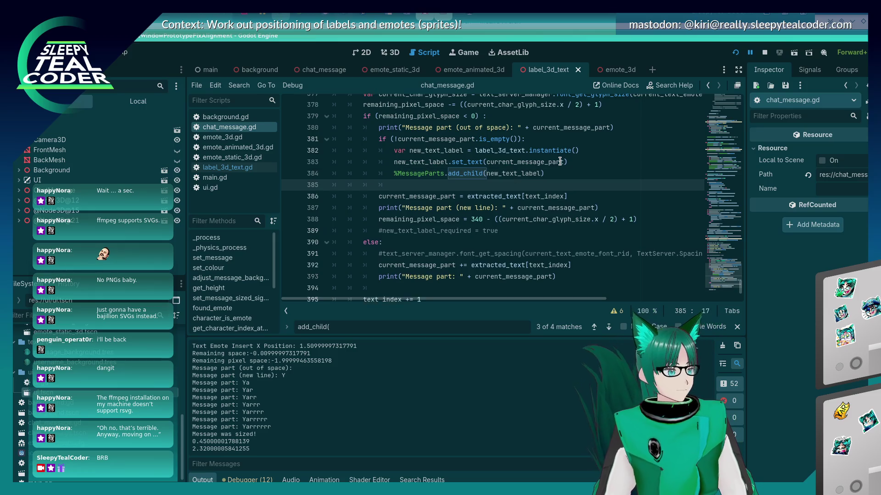
pyautogui.hotkey('ctrl', 'v')
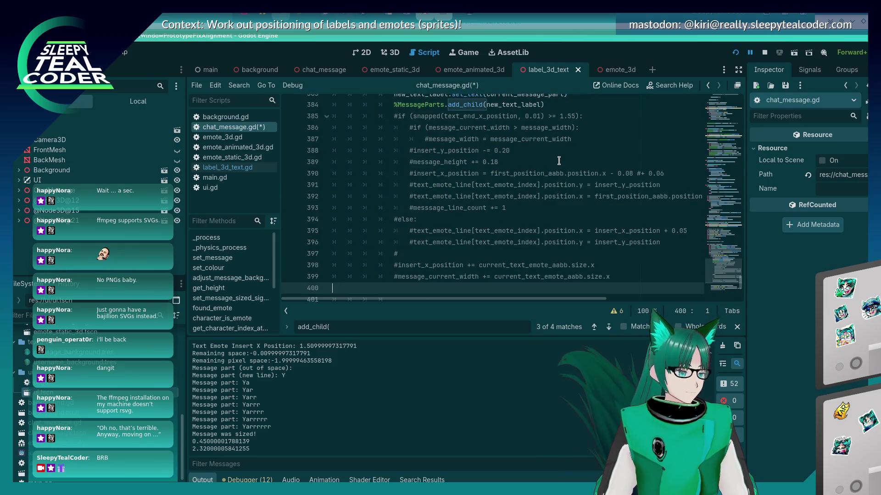
# Uncomment pasted lines 385–399 with Ctrl+K and select the flagged message_current_width.
pyautogui.hotkey('shift', 'Up')
pyautogui.hotkey('shift', 'Up')
pyautogui.hotkey('shift', 'Up')
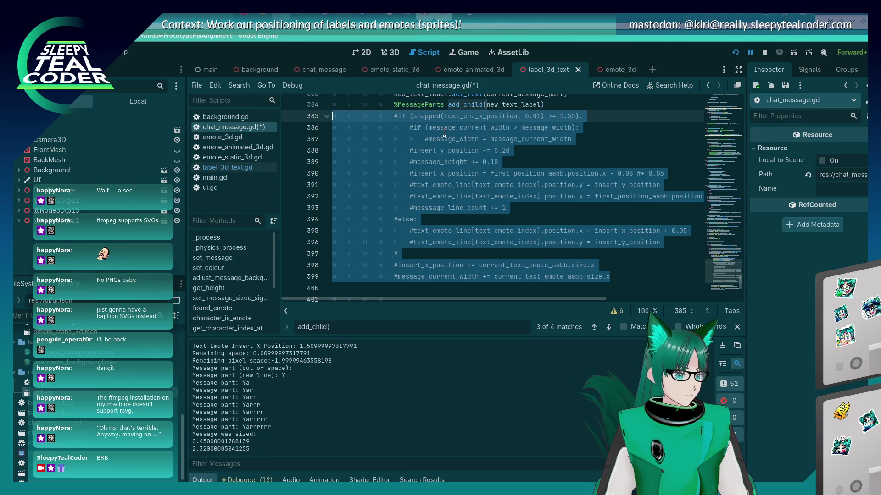
pyautogui.hotkey('ctrl', 'k')
pyautogui.click(460, 163)
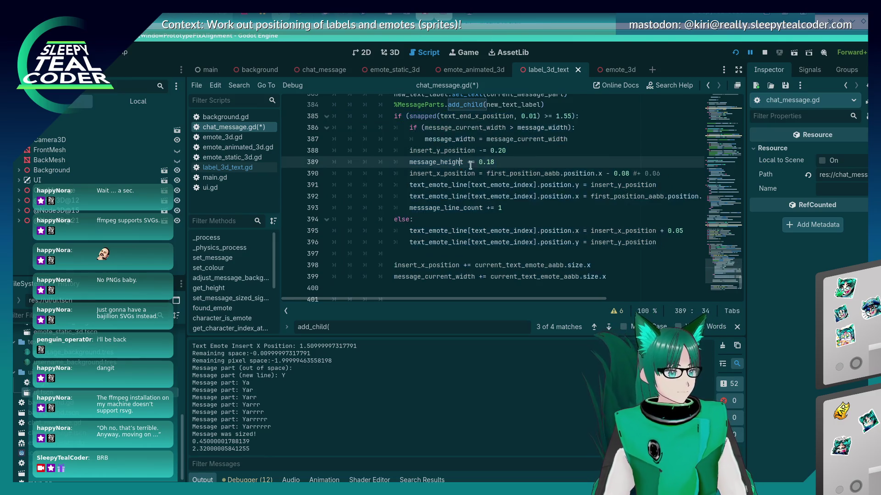
pyautogui.scroll(4, 460, 165)
pyautogui.scroll(-1, 568, 186)
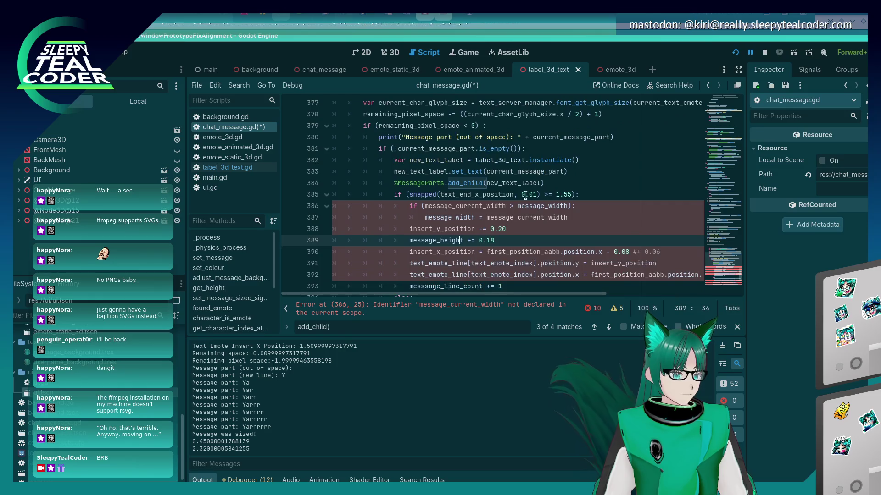
pyautogui.doubleClick(488, 205)
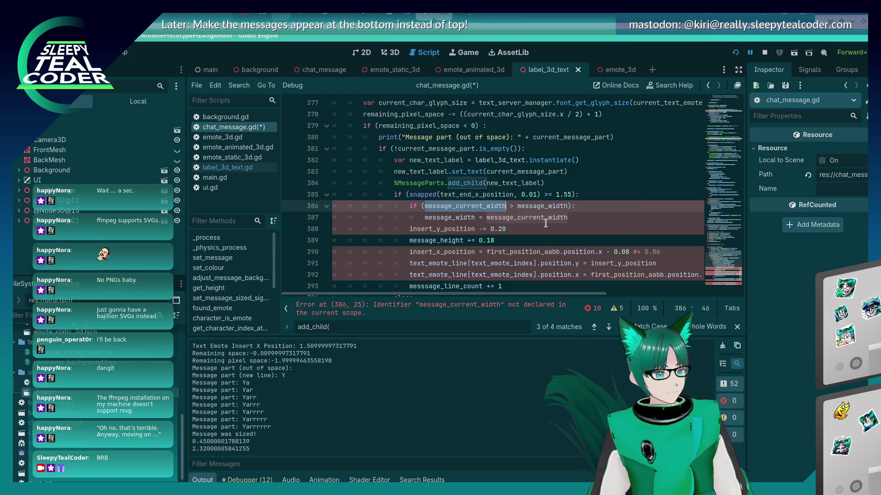
# Find the local insert_y_position declaration in chat_message.gd.
pyautogui.press('Down')
pyautogui.press('Down')
pyautogui.press('Left')
pyautogui.press('Left')
pyautogui.press('Left')
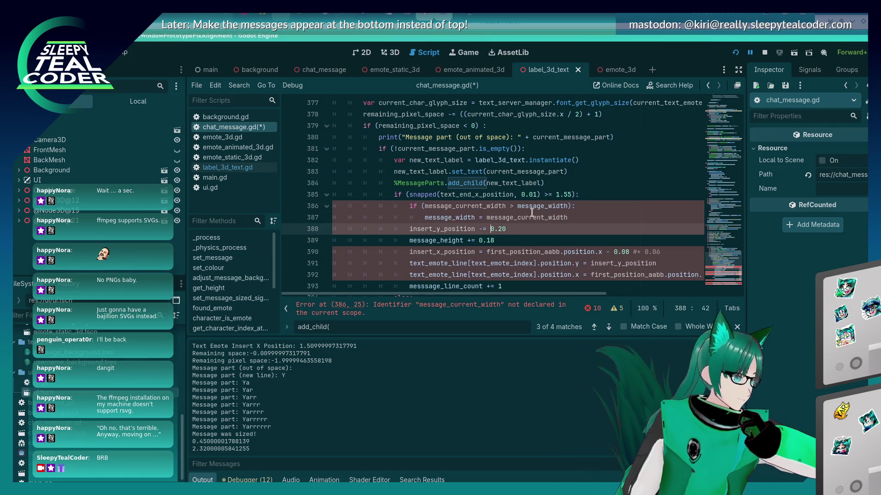
pyautogui.scroll(9, 532, 212)
pyautogui.scroll(-7, 532, 211)
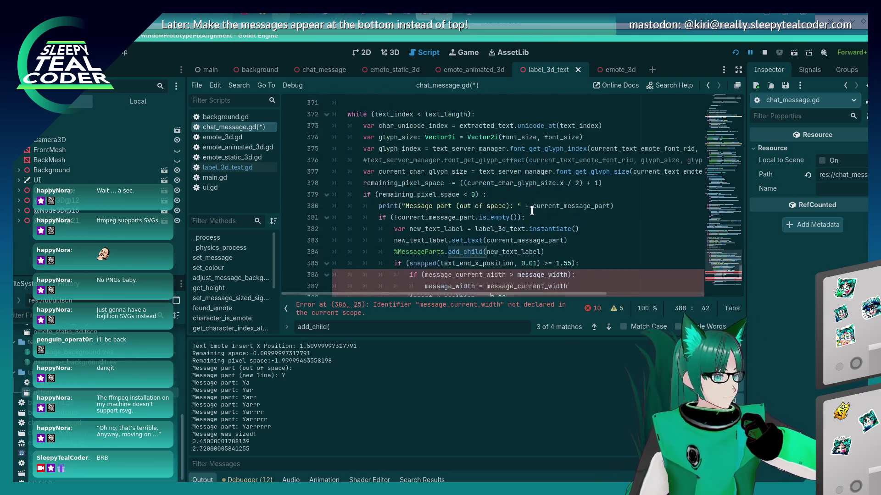
pyautogui.scroll(-4, 532, 211)
pyautogui.scroll(9, 532, 211)
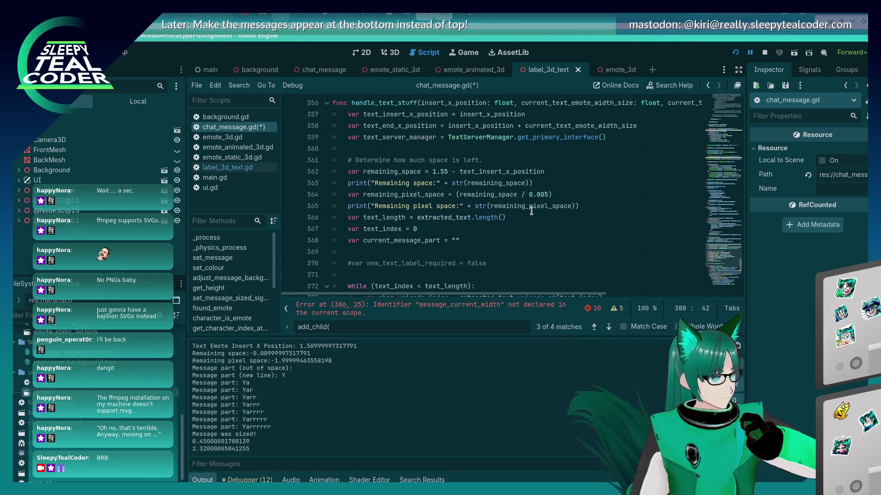
pyautogui.scroll(5, 531, 210)
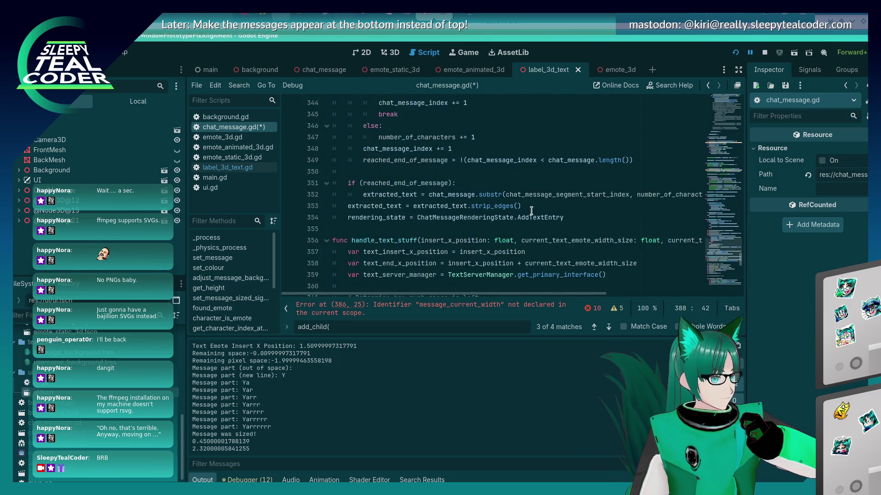
pyautogui.scroll(-9, 531, 211)
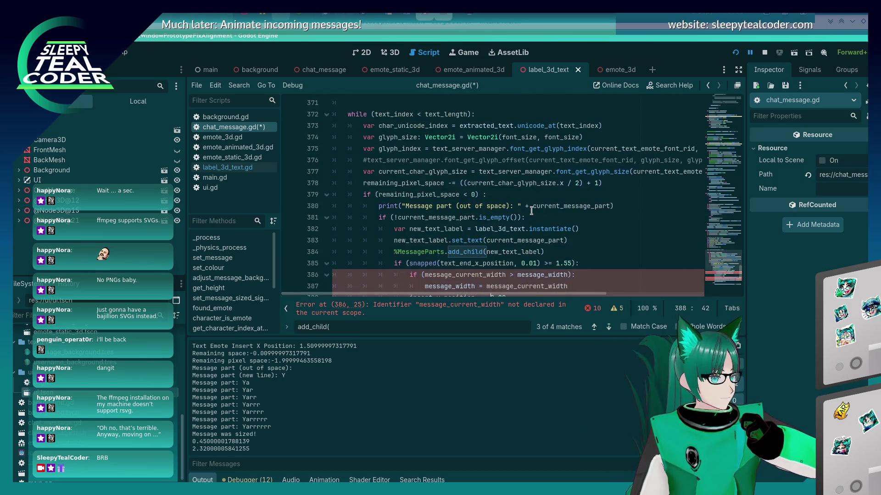
pyautogui.scroll(20, 531, 210)
pyautogui.scroll(12, 531, 211)
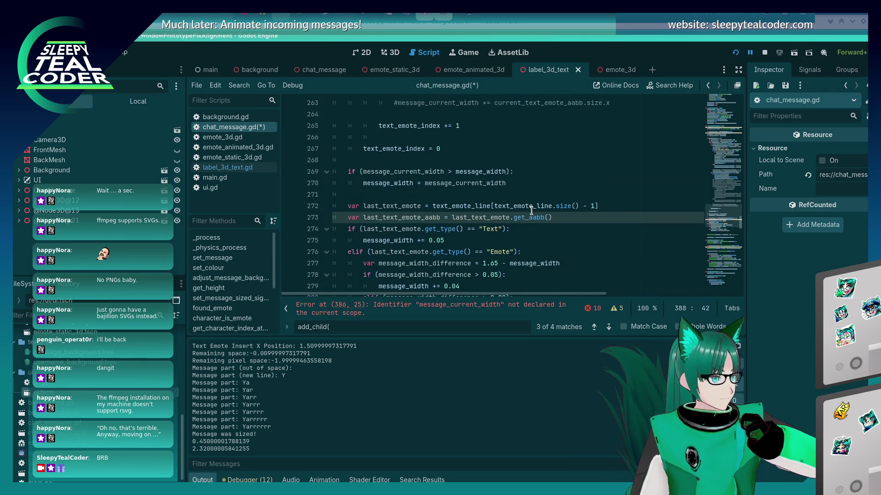
pyautogui.scroll(17, 531, 211)
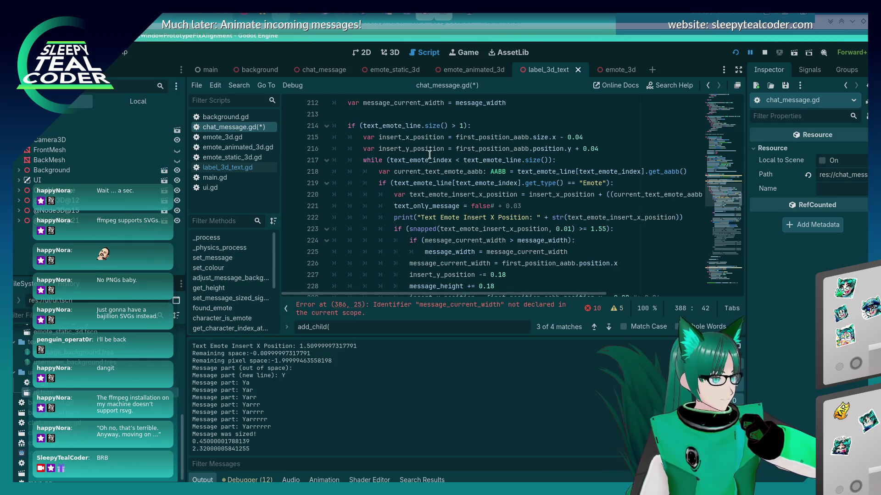
pyautogui.click(448, 148)
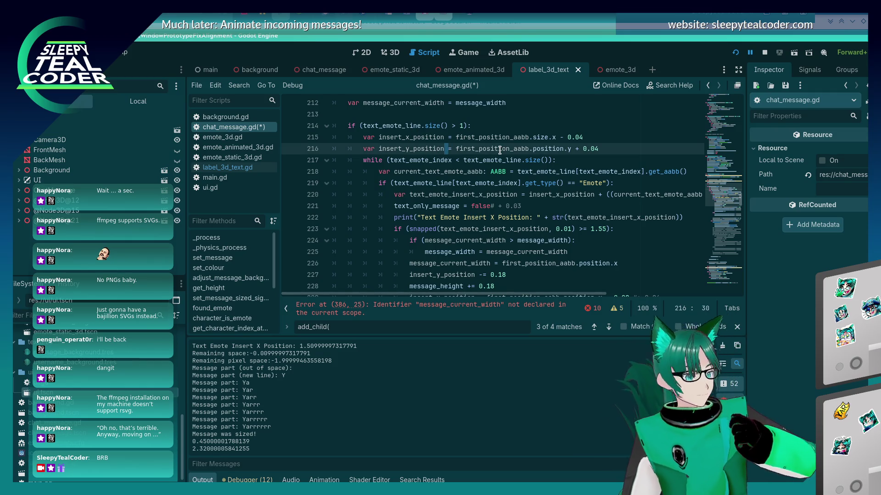
pyautogui.hotkey('shift', 'Home')
# Add a member variable insert_y_position = 0.0 below text_emote_index and save.
pyautogui.hotkey('ctrl', 'Home')
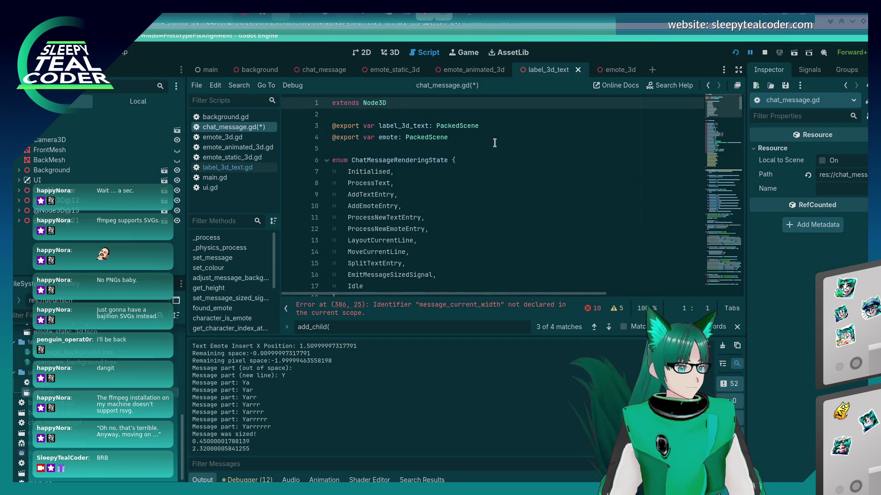
pyautogui.scroll(-11, 494, 143)
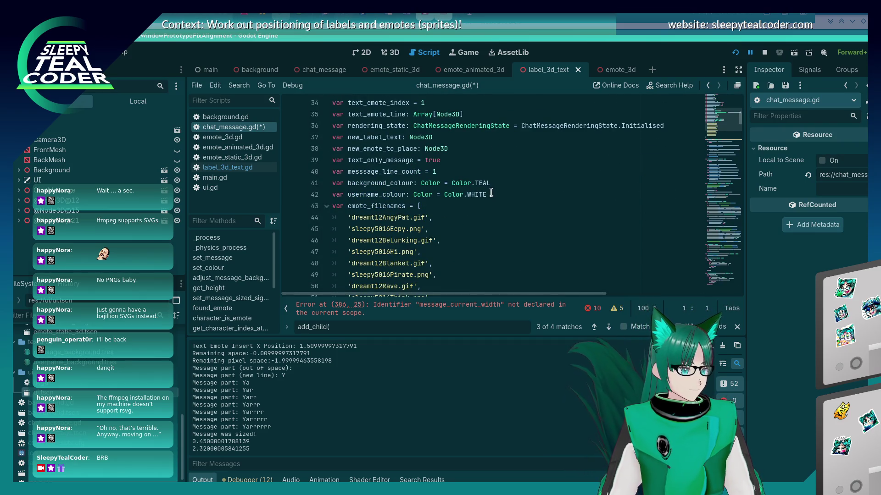
pyautogui.scroll(4, 477, 207)
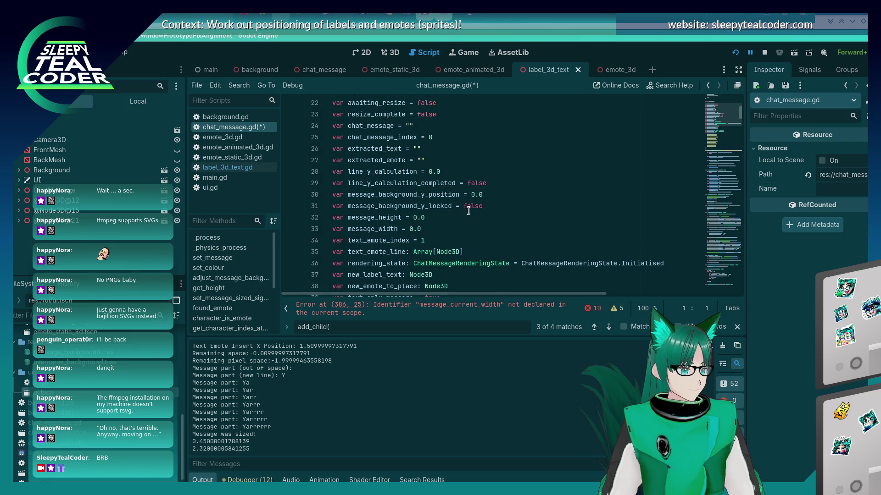
pyautogui.click(454, 241)
pyautogui.press('Return')
pyautogui.write('var insert_y_position = 0.0')
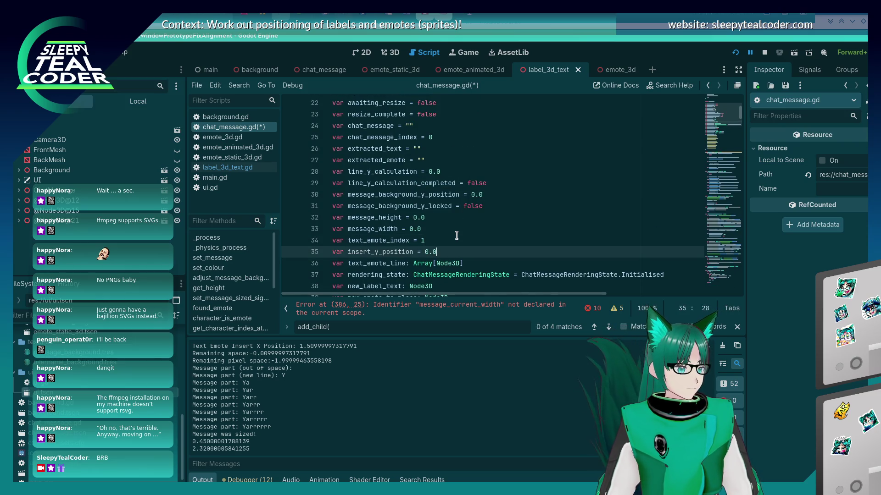
pyautogui.hotkey('ctrl', 's')
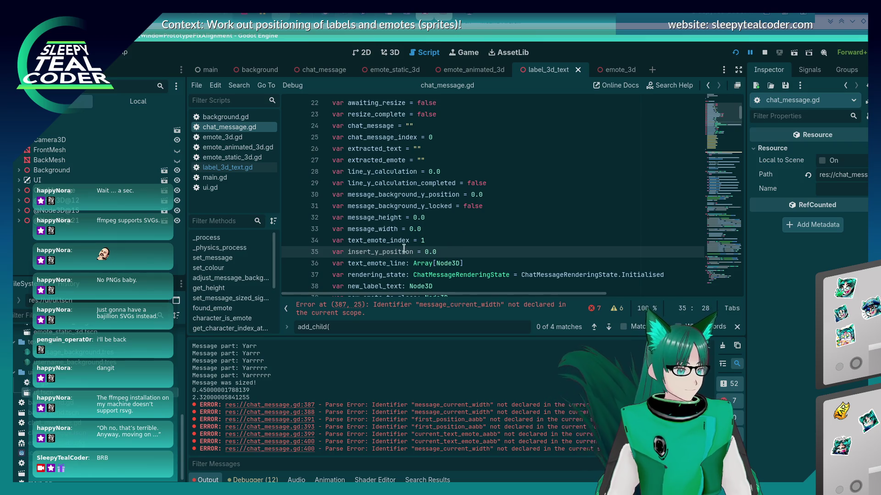
# Remove 'var' from the insert_y_position declaration on line 217 and save.
pyautogui.hotkey('shift', 'Home')
pyautogui.hotkey('ctrl', 'f')
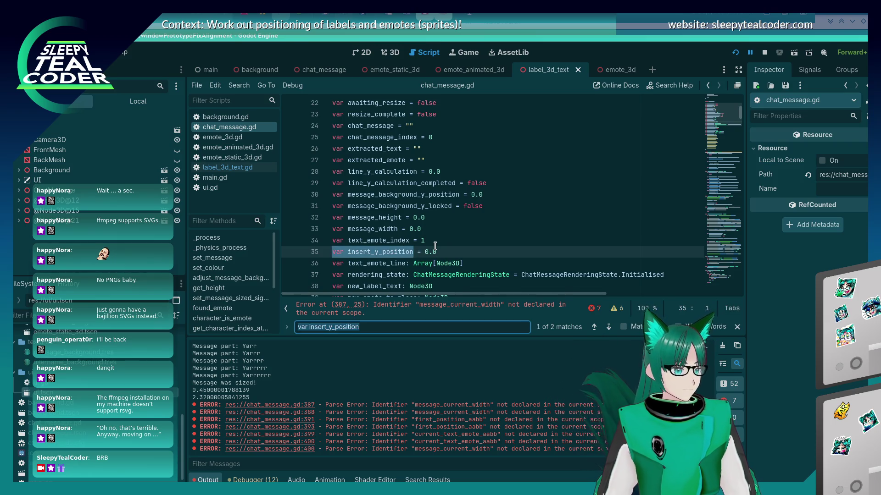
pyautogui.press('Return')
pyautogui.press('Escape')
pyautogui.press('Home')
pyautogui.press('Delete')
pyautogui.press('Delete')
pyautogui.press('Delete')
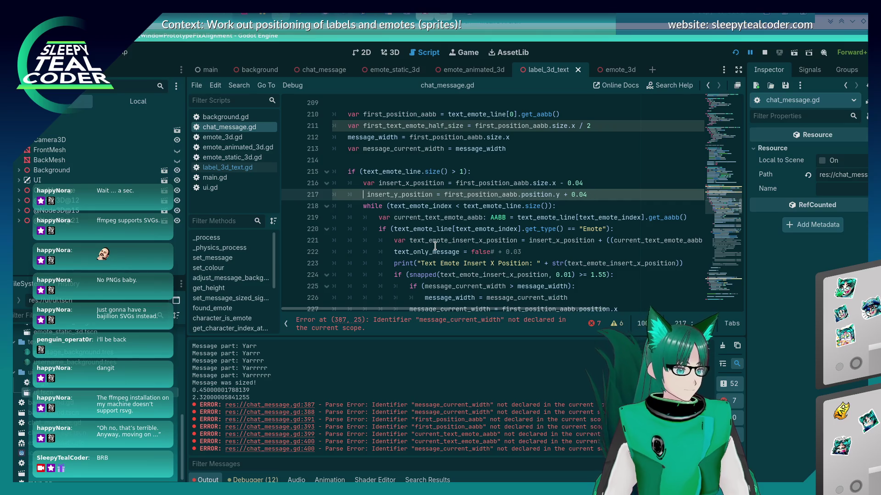
pyautogui.hotkey('ctrl', 's')
# Select the undeclared message_current_width at the error on line 387.
pyautogui.scroll(-20, 434, 241)
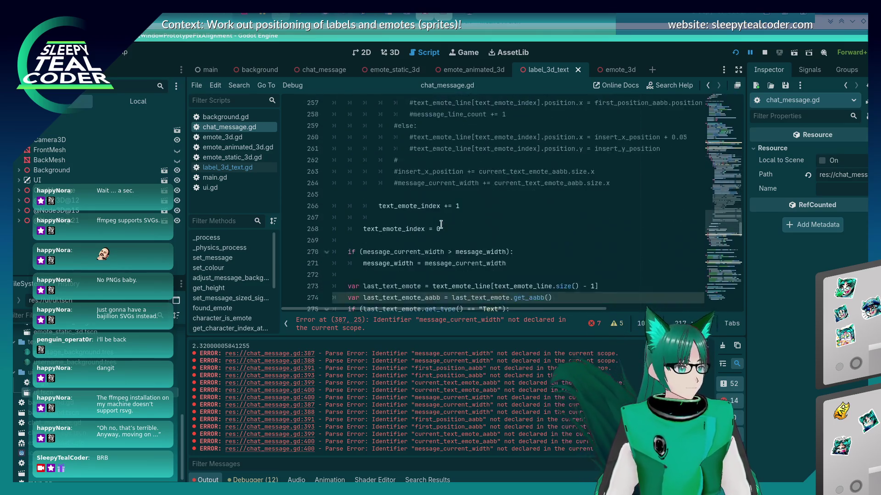
pyautogui.scroll(-18, 437, 226)
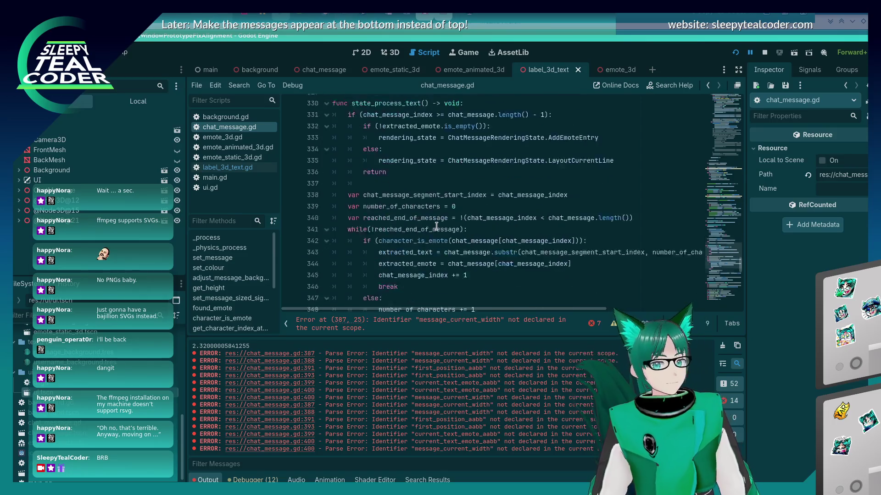
pyautogui.scroll(-11, 436, 219)
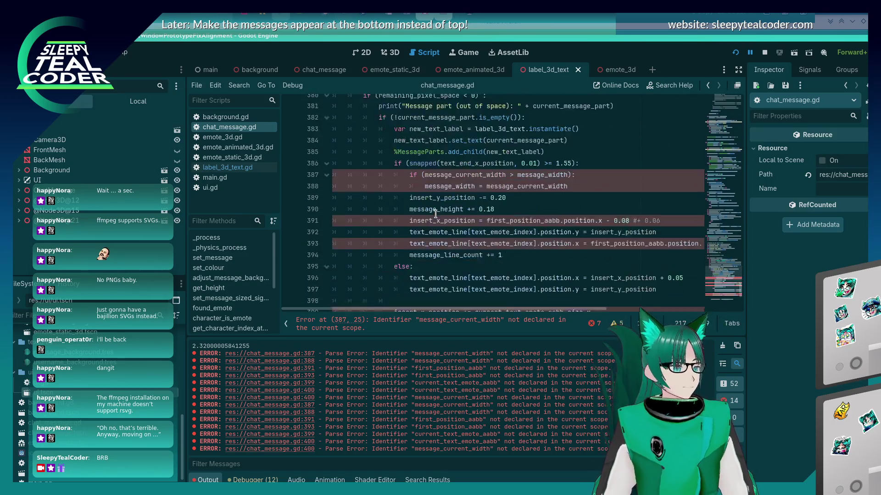
pyautogui.scroll(1, 434, 216)
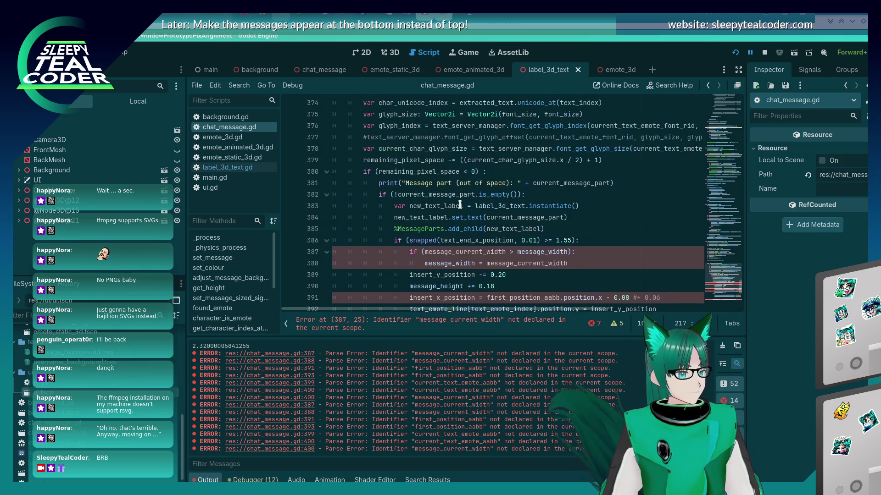
pyautogui.scroll(2, 459, 202)
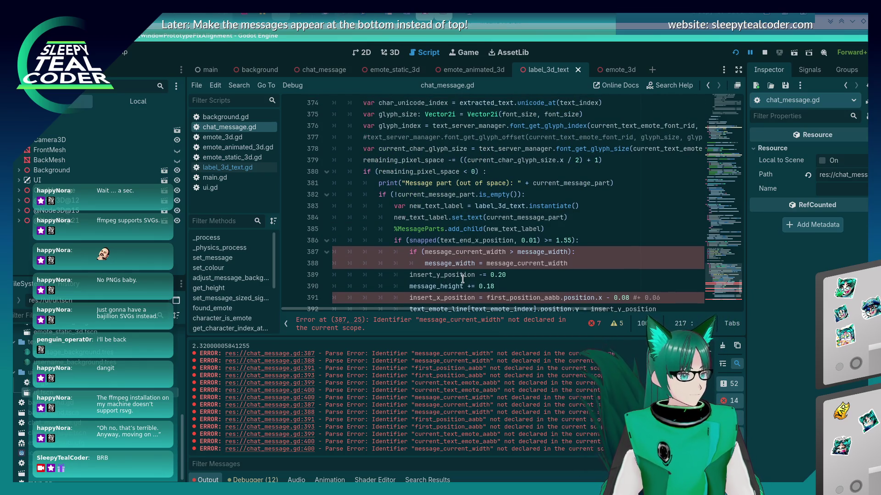
pyautogui.moveTo(462, 279)
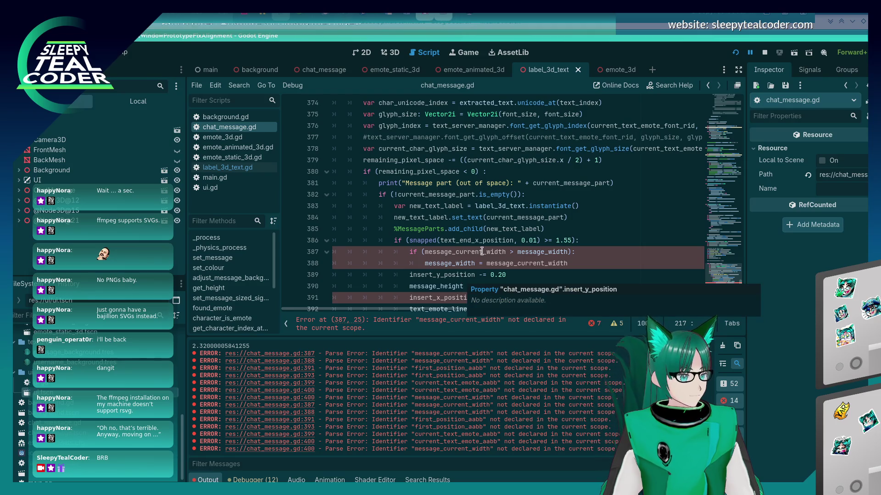
pyautogui.click(541, 251)
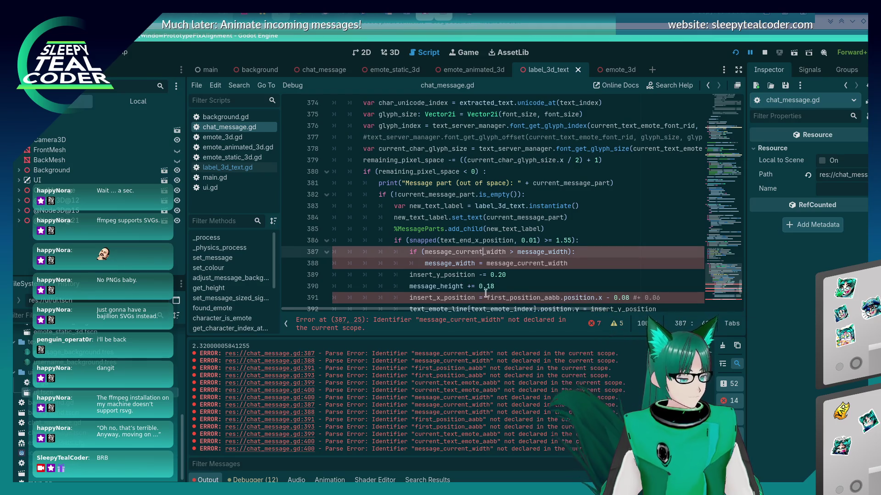
pyautogui.scroll(-2, 488, 297)
pyautogui.moveTo(463, 244)
pyautogui.doubleClick(483, 182)
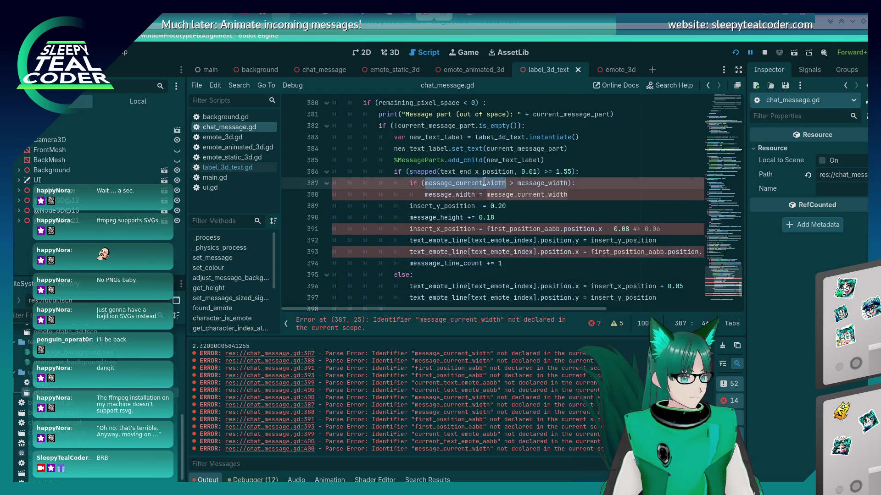
# Find message_current_width's declaration on line 213 and delete its leading 'var'.
pyautogui.hotkey('ctrl', 'f')
pyautogui.press('Return')
pyautogui.press('Return')
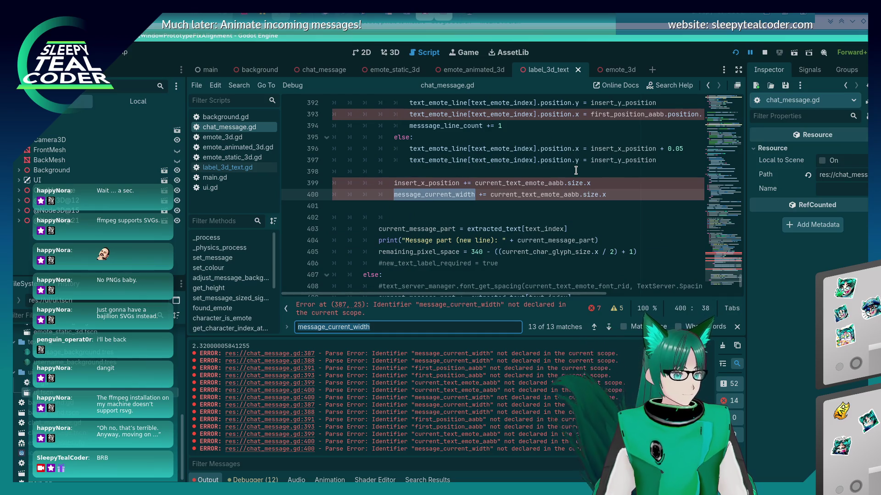
pyautogui.press('Return')
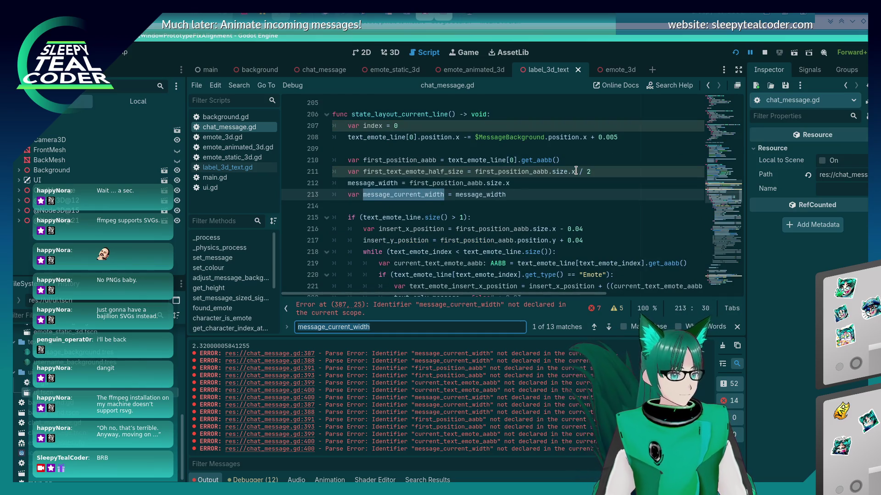
pyautogui.press('Escape')
pyautogui.press('Home')
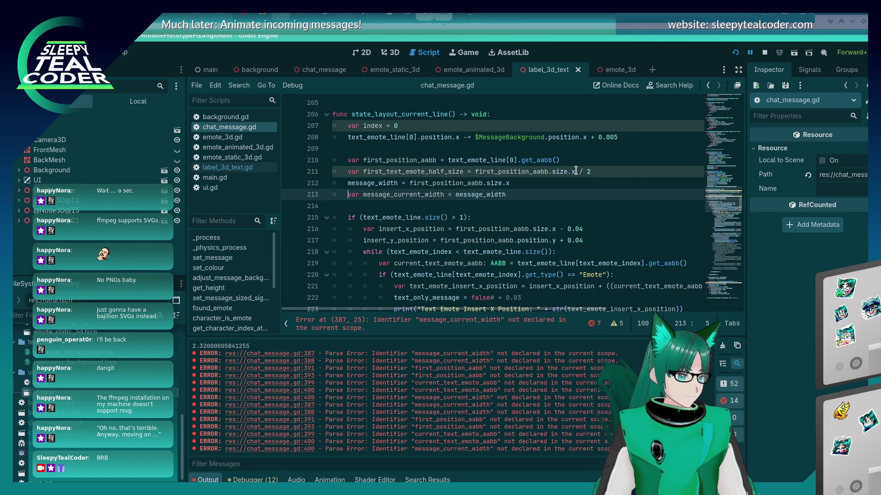
pyautogui.press('Home')
pyautogui.press('Delete')
pyautogui.press('Delete')
pyautogui.press('Delete')
pyautogui.press('Delete')
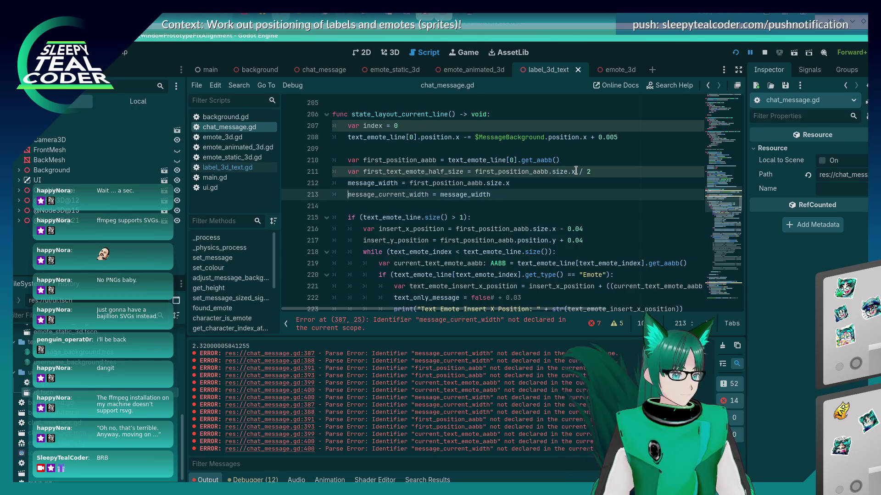
pyautogui.hotkey('ctrl', 'Home')
# Declare member variable message_current_width = 0.0 below insert_y_position, check its uses, and save.
pyautogui.scroll(-9, 497, 146)
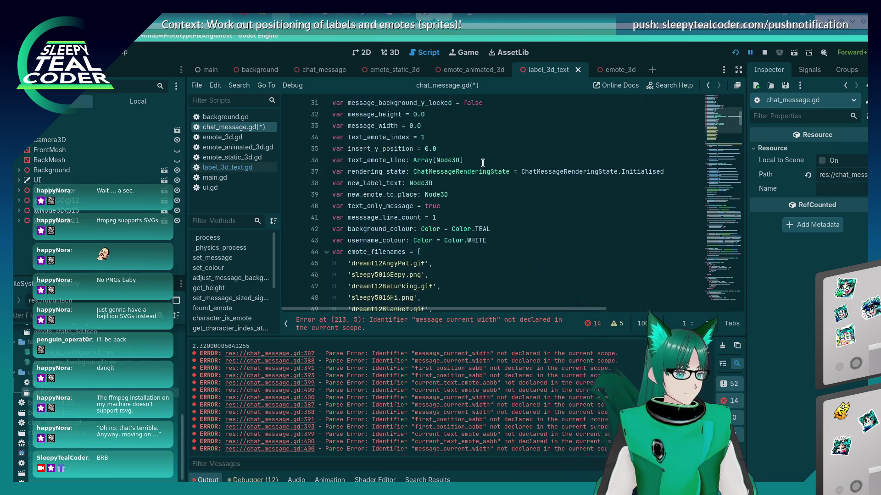
pyautogui.click(453, 178)
pyautogui.press('Return')
pyautogui.write('var ')
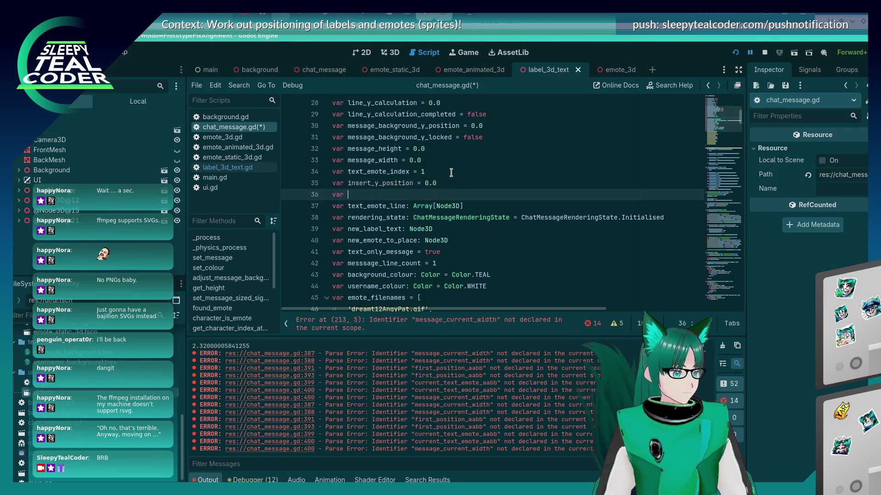
pyautogui.write('message_current_width = 0.0')
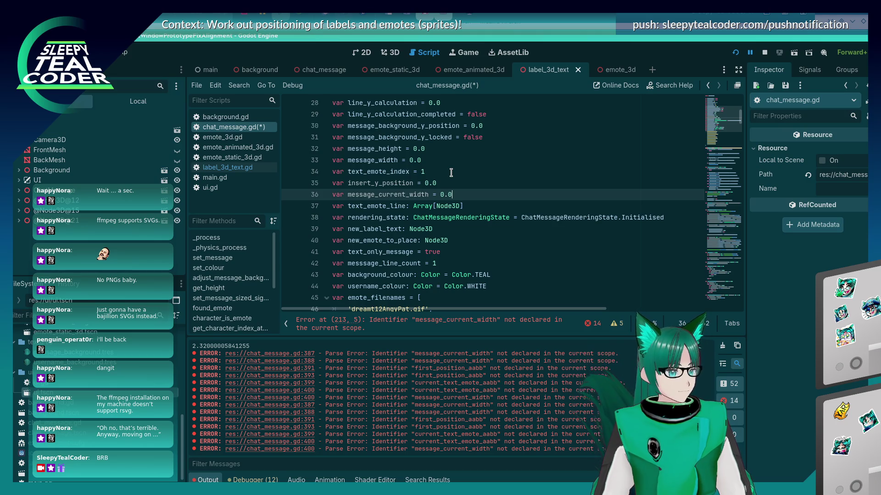
pyautogui.doubleClick(411, 196)
pyautogui.hotkey('ctrl', 'f')
pyautogui.press('Return')
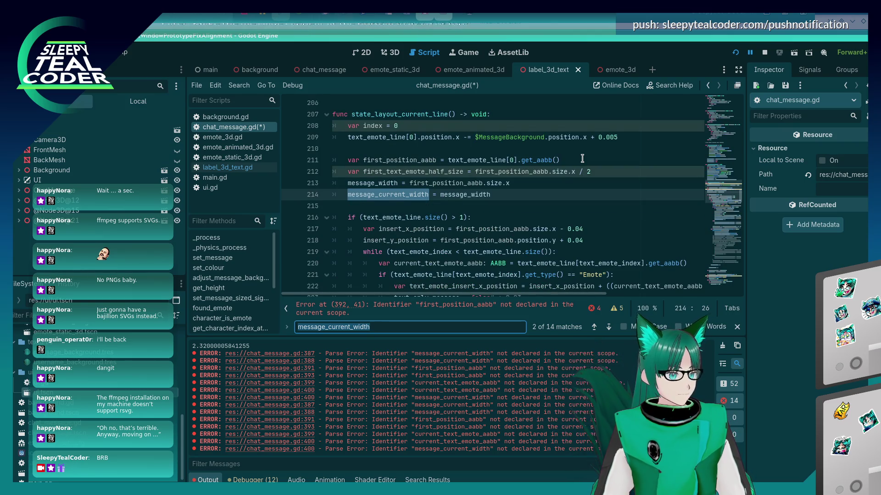
pyautogui.press('Return')
pyautogui.hotkey('ctrl', 's')
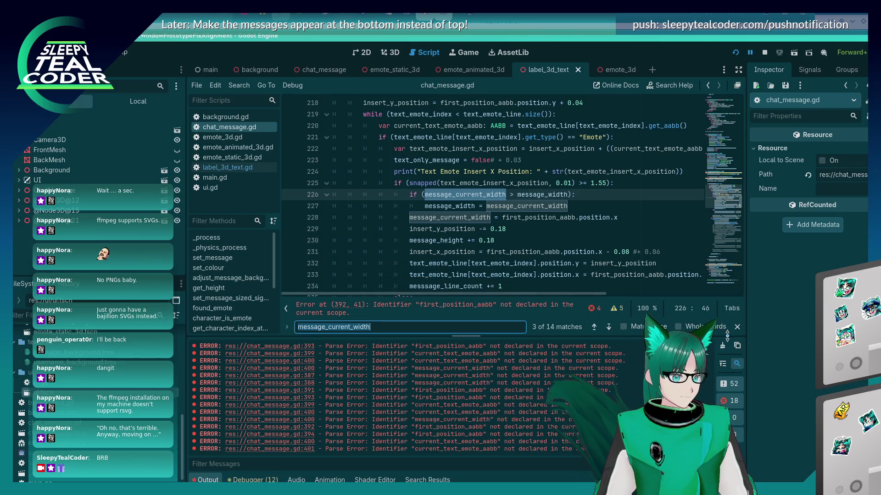
# Run the project with F5, then re-save to list the remaining parse errors.
pyautogui.press('F5')
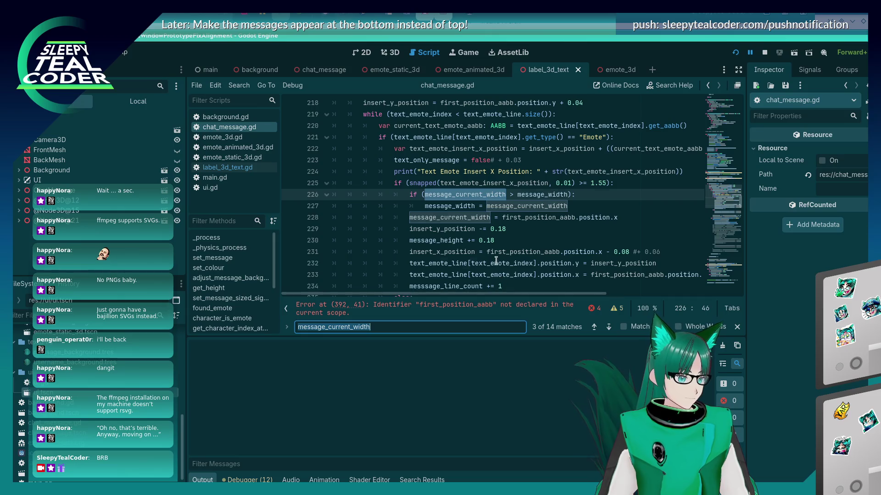
pyautogui.click(495, 263)
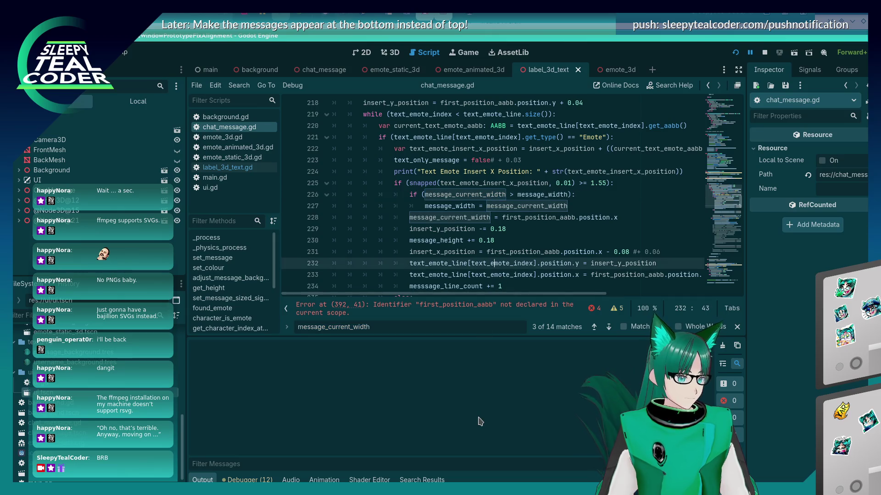
pyautogui.click(648, 218)
pyautogui.hotkey('ctrl', 's')
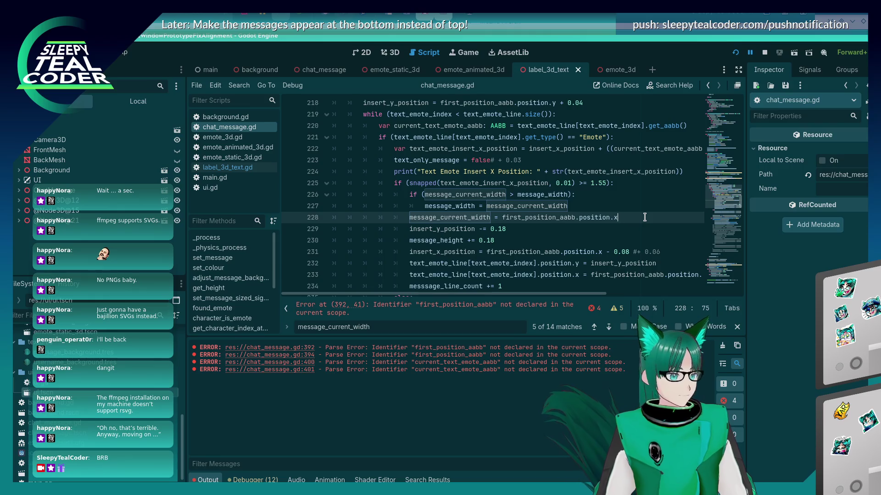
# Search the script for first_position_aabb and scroll through its occurrences.
pyautogui.click(495, 214)
pyautogui.hotkey('ctrl', 'f')
pyautogui.write('first_position_aabb')
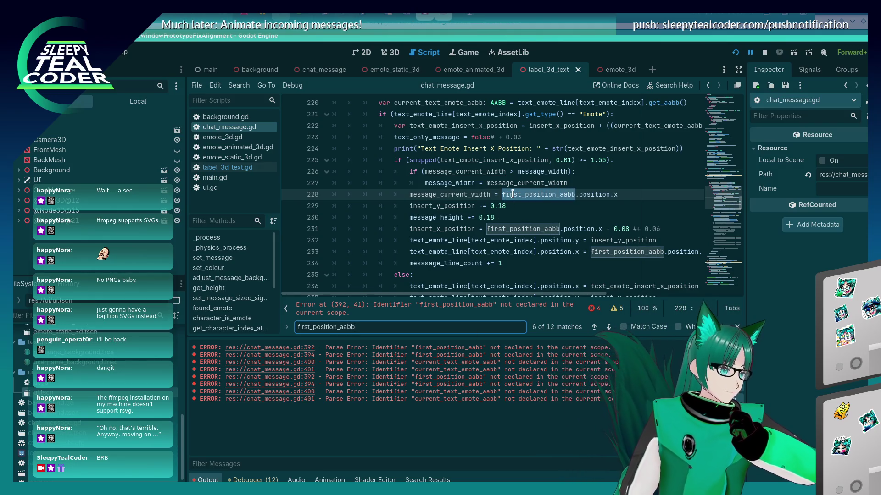
pyautogui.moveTo(512, 194)
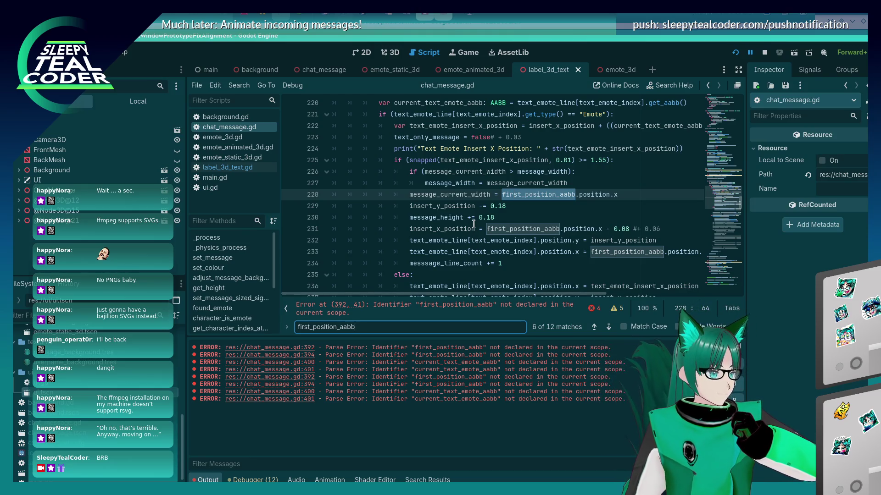
pyautogui.moveTo(473, 224)
pyautogui.scroll(5, 473, 224)
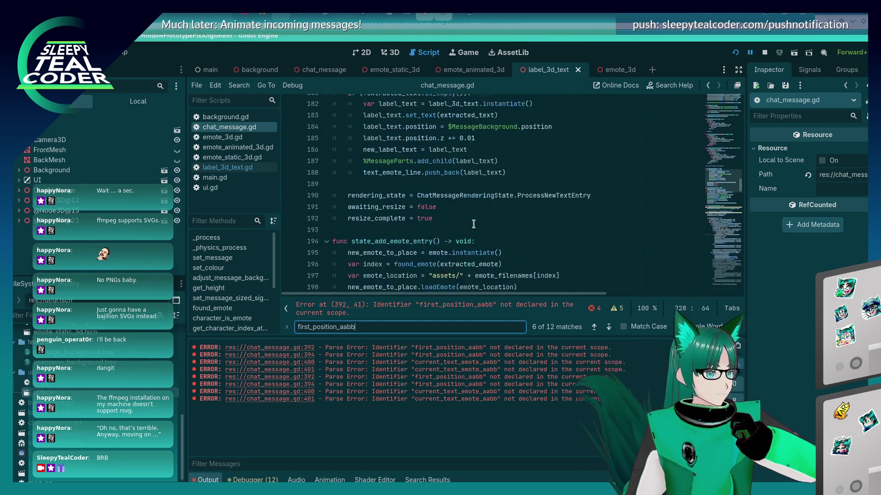
pyautogui.scroll(-6, 473, 228)
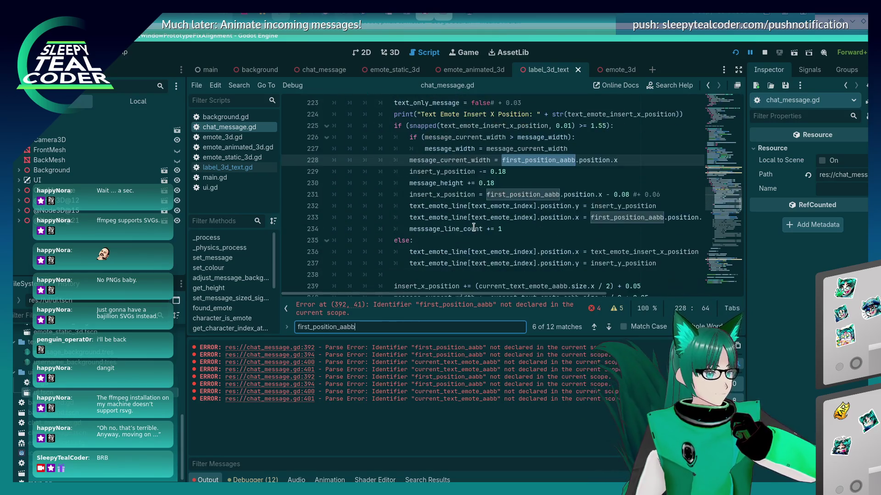
pyautogui.scroll(1, 474, 228)
pyautogui.scroll(-4, 473, 228)
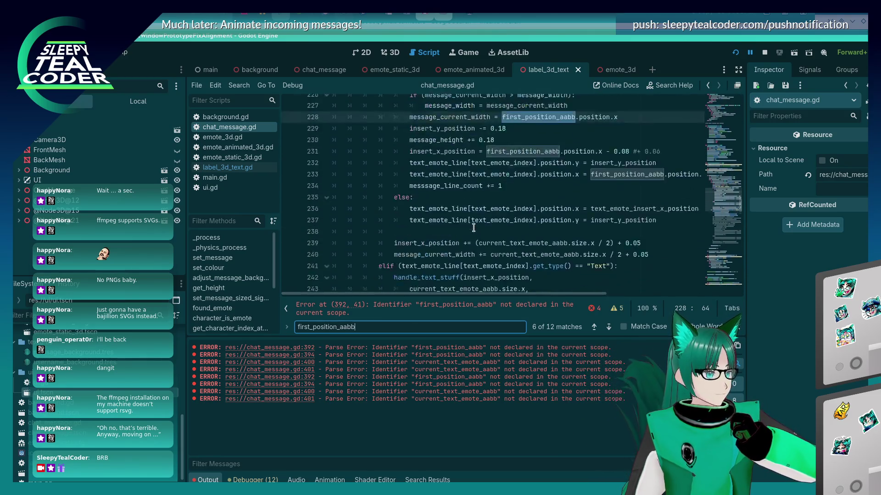
pyautogui.scroll(3, 473, 228)
pyautogui.scroll(3, 473, 228)
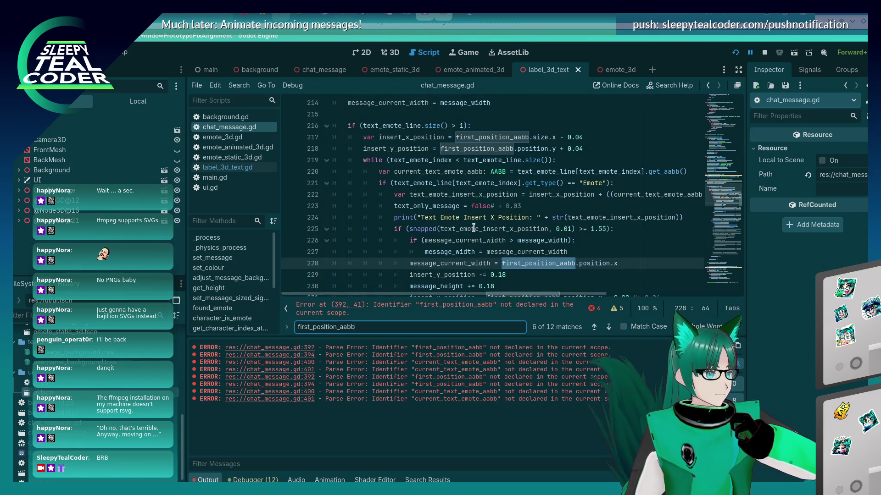
pyautogui.scroll(-1, 473, 228)
pyautogui.scroll(-2, 473, 228)
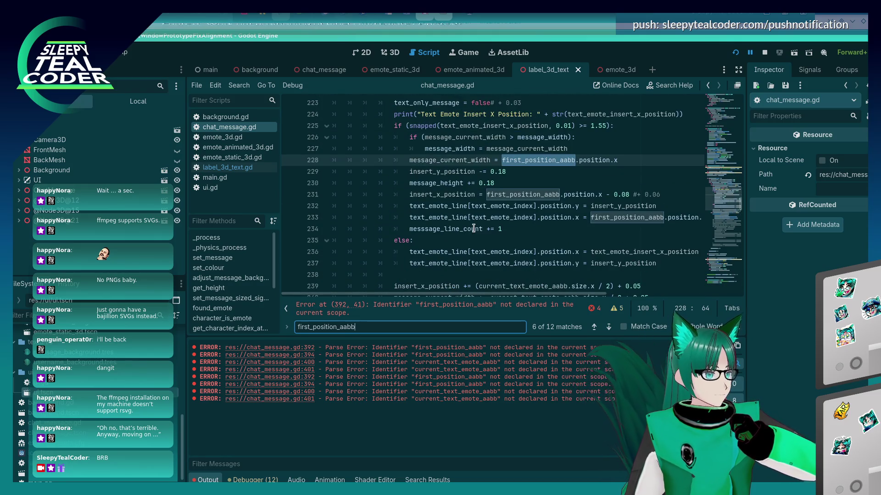
pyautogui.scroll(10, 473, 228)
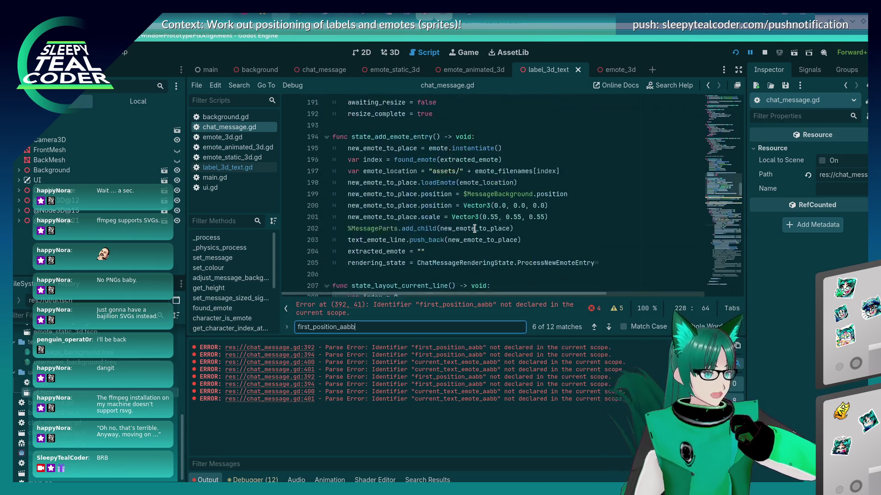
pyautogui.scroll(20, 474, 228)
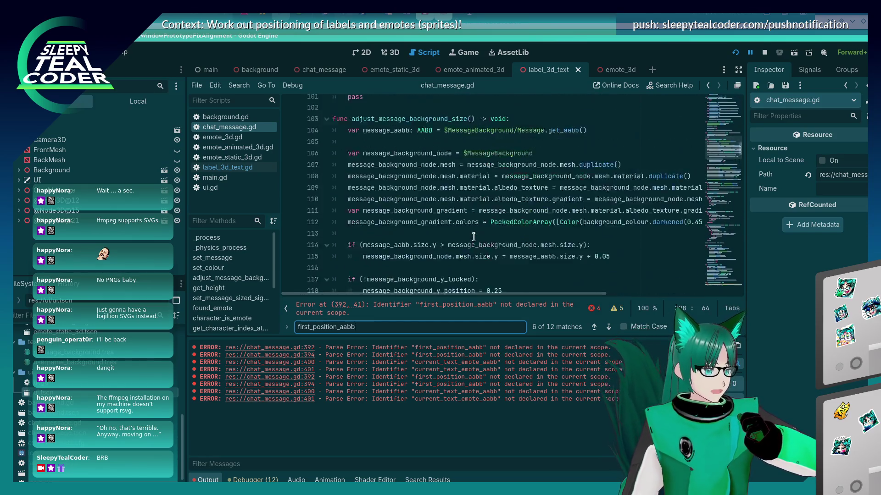
pyautogui.scroll(20, 473, 237)
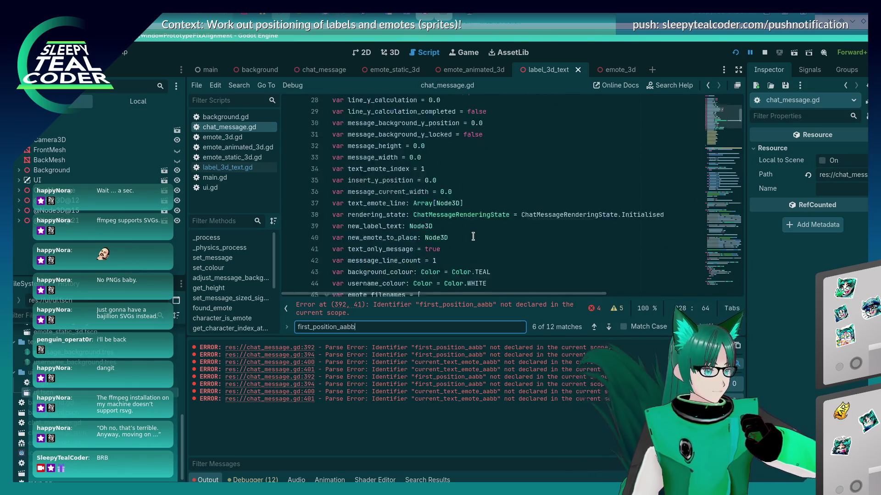
pyautogui.scroll(-20, 473, 236)
pyautogui.scroll(-20, 473, 236)
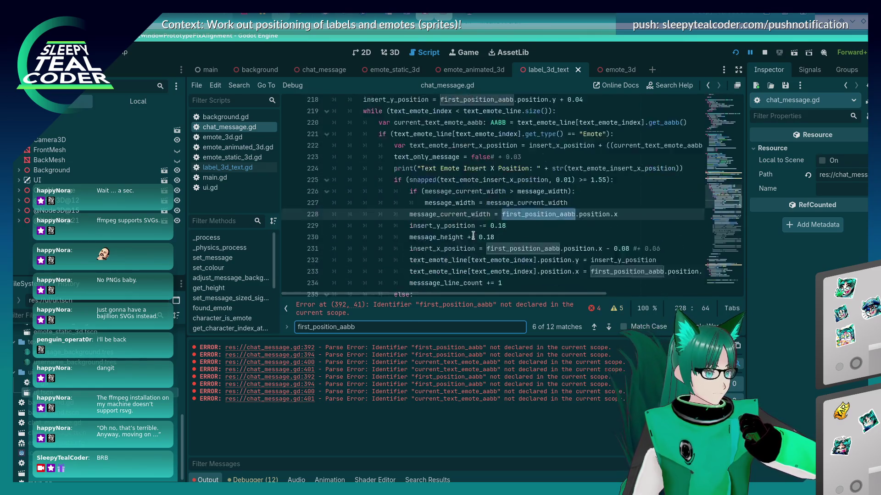
pyautogui.scroll(-3, 472, 236)
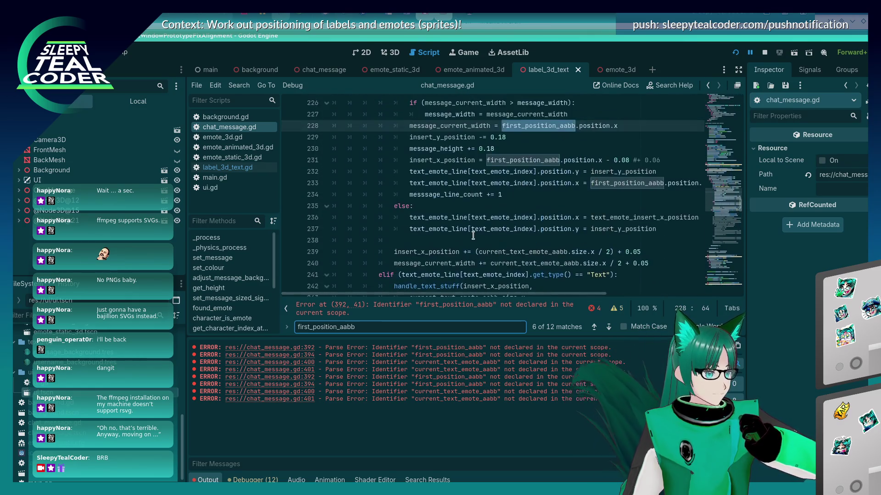
pyautogui.scroll(2, 473, 236)
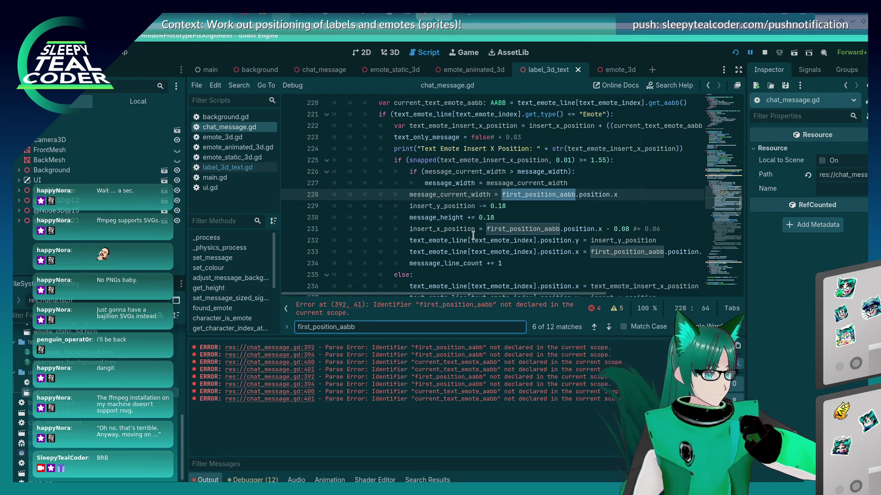
# Undo the last edit, jump to line 392, and search for insert_x_position.
pyautogui.click(475, 232)
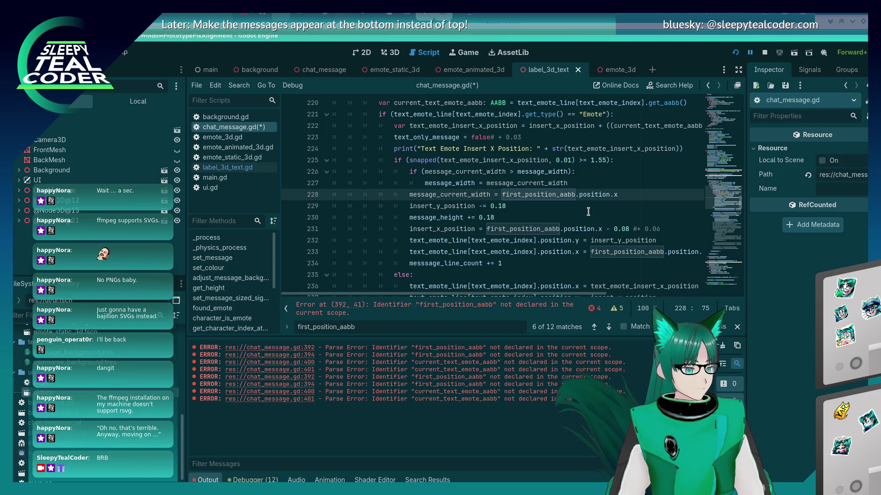
pyautogui.hotkey('ctrl', 'z')
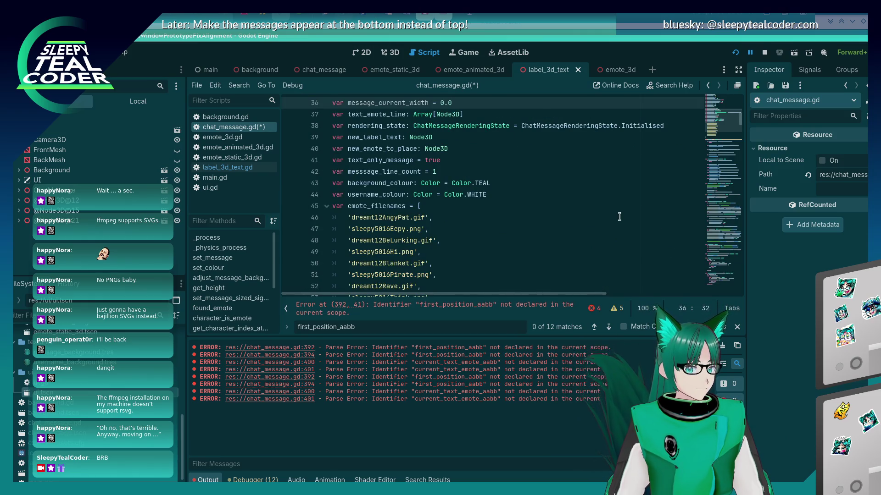
pyautogui.moveTo(737, 132); pyautogui.dragTo(724, 279)
pyautogui.scroll(4, 477, 232)
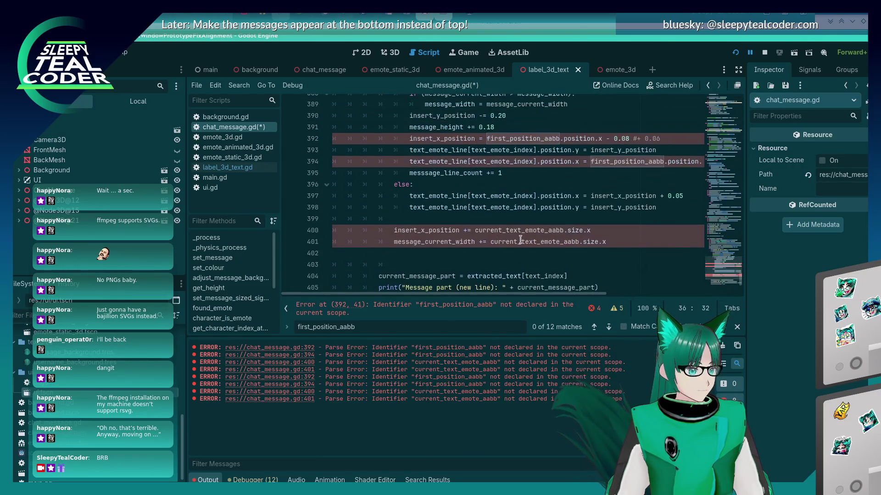
pyautogui.doubleClick(452, 211)
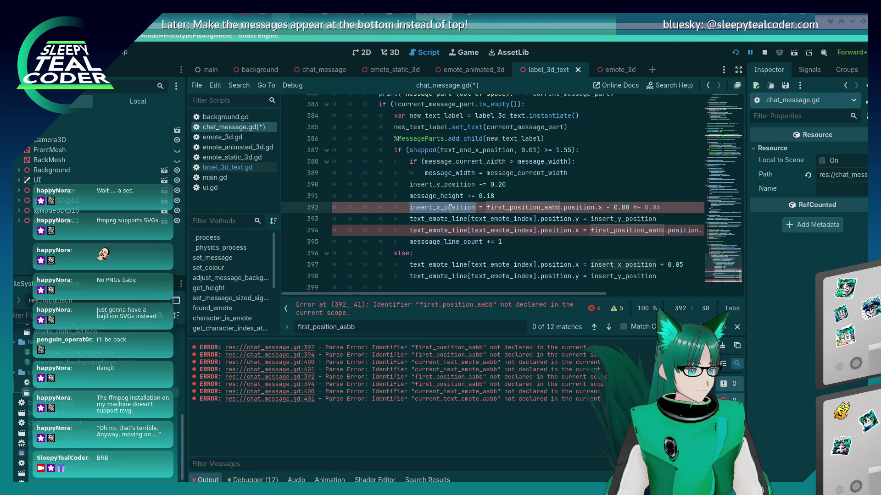
pyautogui.scroll(4, 497, 185)
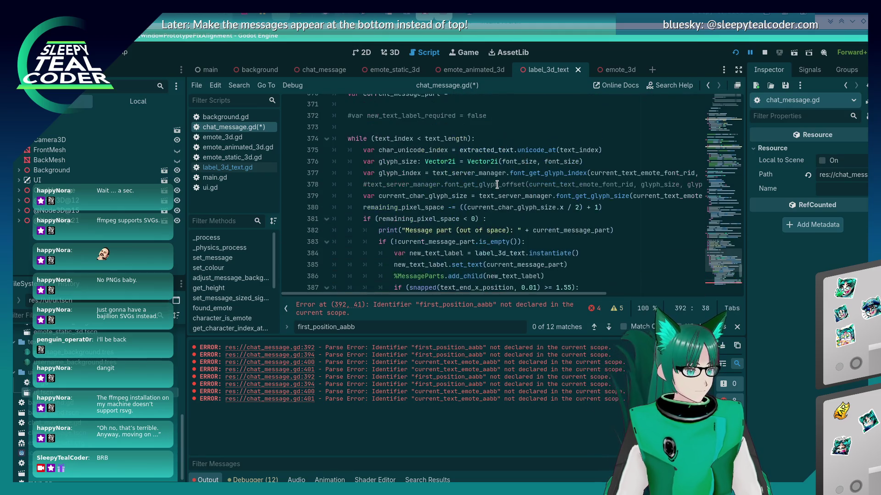
pyautogui.scroll(-3, 497, 184)
pyautogui.hotkey('ctrl', 'f')
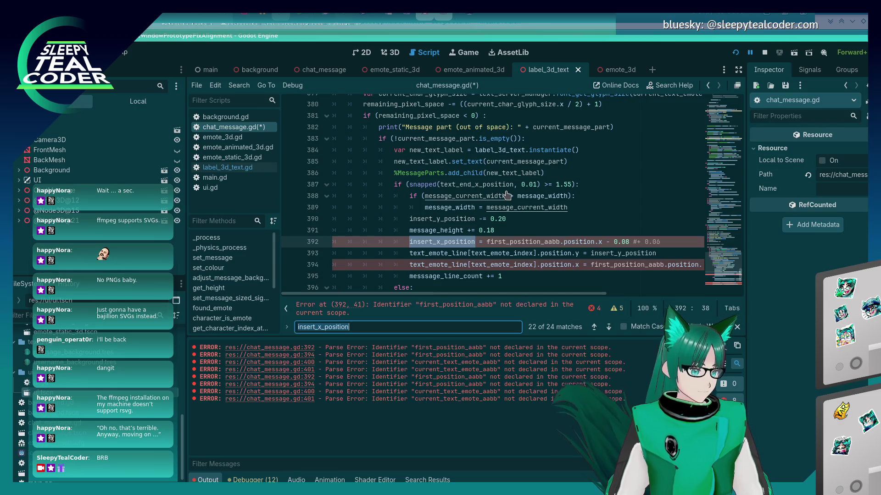
# Step to insert_x_position's declaration on line 217, drop its 'var', and save.
pyautogui.press('Return')
pyautogui.press('Return')
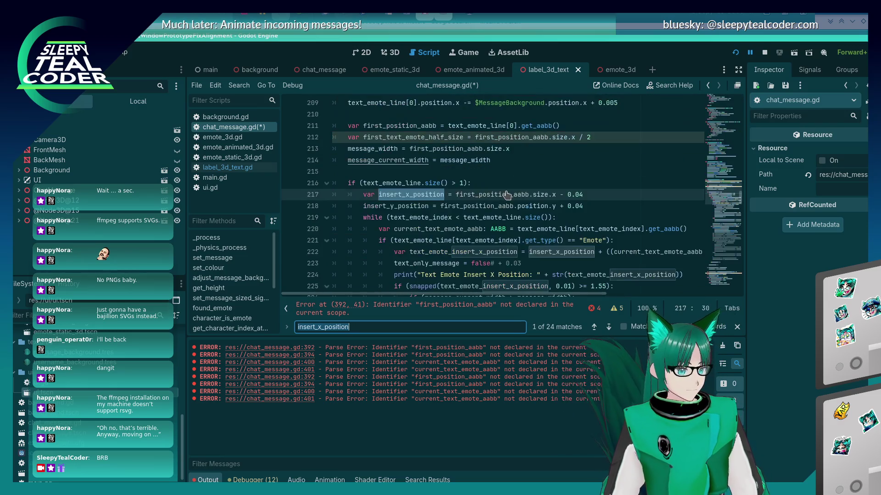
pyautogui.press('Escape')
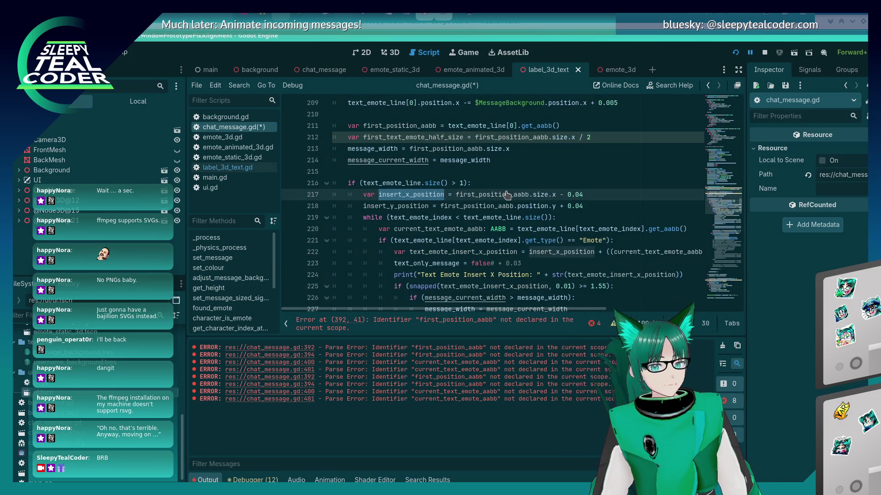
pyautogui.hotkey('ctrl', 'f')
pyautogui.press('Return')
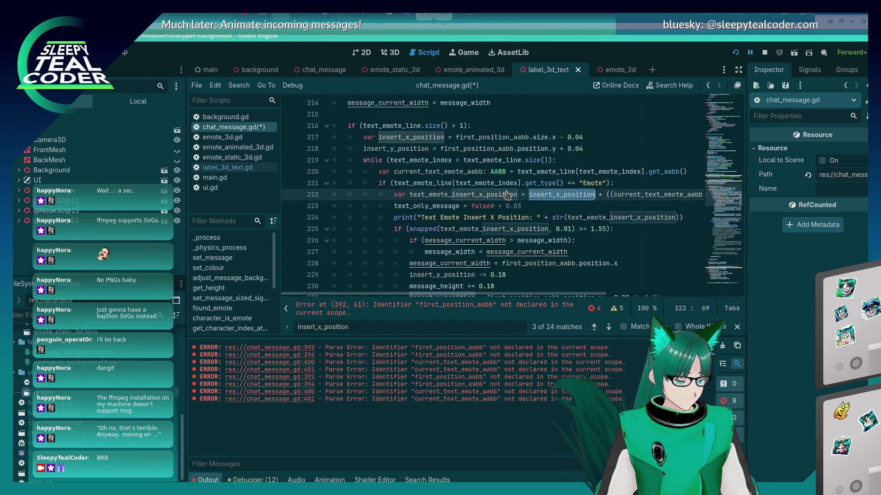
pyautogui.hotkey('shift', 'Return')
pyautogui.hotkey('shift', 'Return')
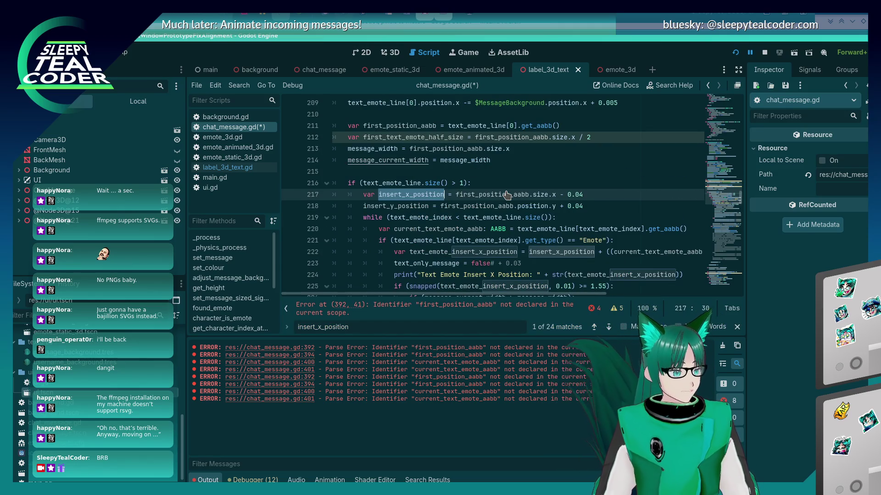
pyautogui.click(448, 195)
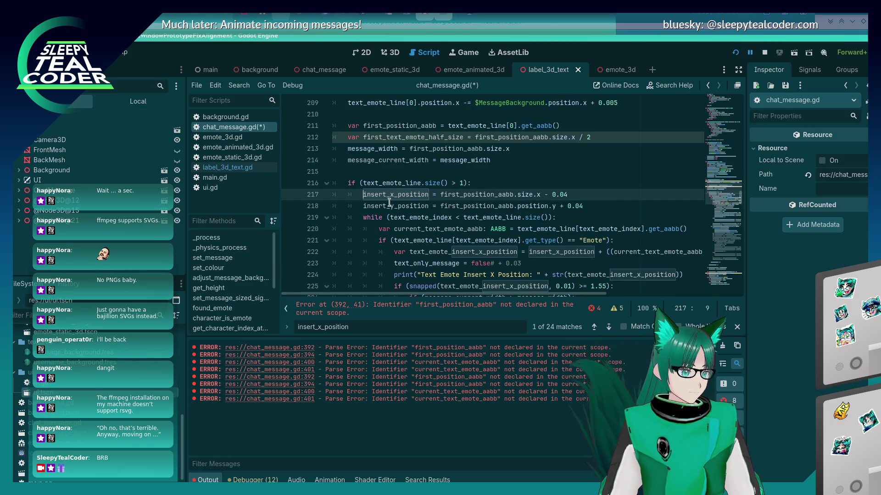
pyautogui.hotkey('ctrl', 's')
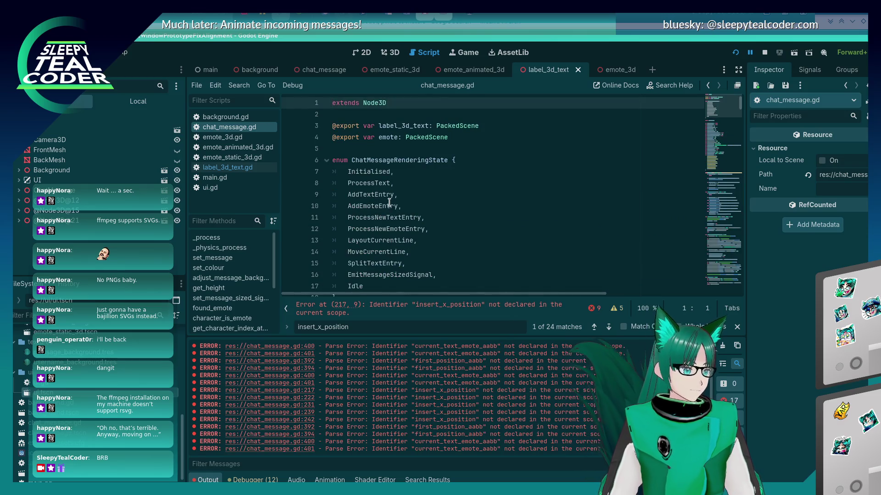
# Duplicate the insert_y_position line into insert_x_position = 0.0 and save the script.
pyautogui.scroll(-12, 389, 202)
pyautogui.scroll(3, 389, 202)
pyautogui.click(460, 182)
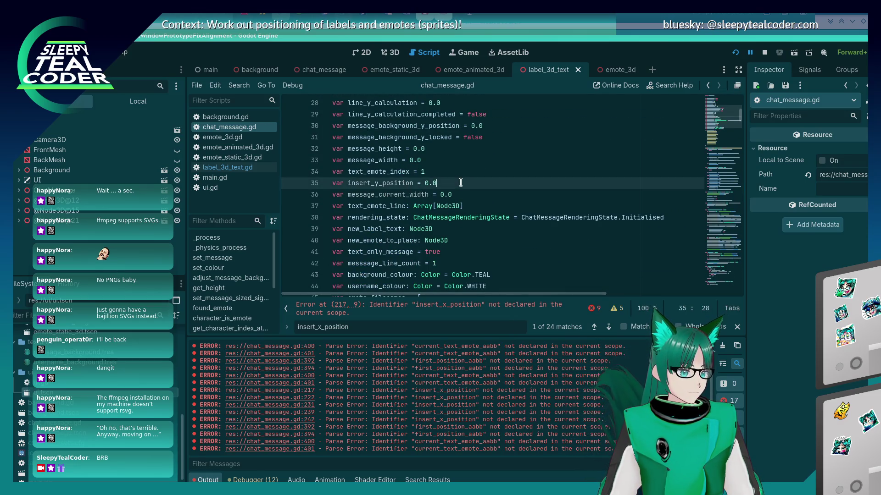
pyautogui.hotkey('ctrl', 'shift', 'd')
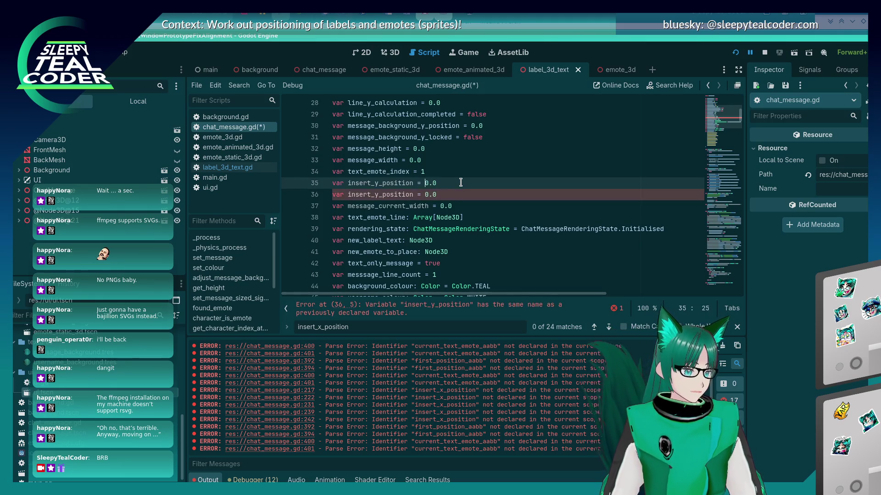
pyautogui.press('BackSpace')
pyautogui.write('x')
pyautogui.hotkey('ctrl', 's')
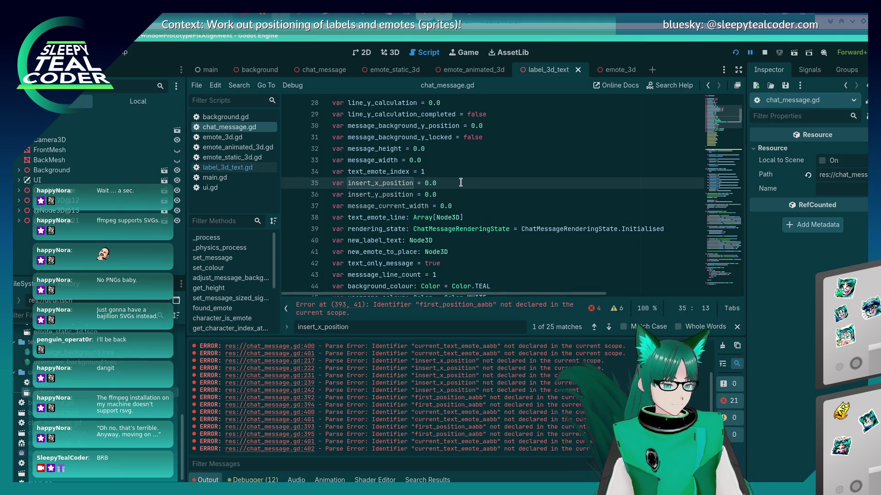
pyautogui.moveTo(724, 117); pyautogui.dragTo(723, 287)
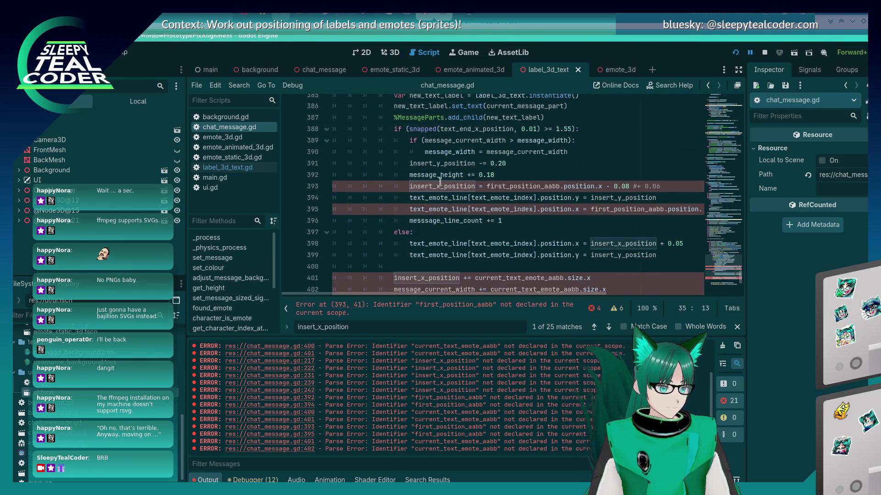
pyautogui.click(446, 188)
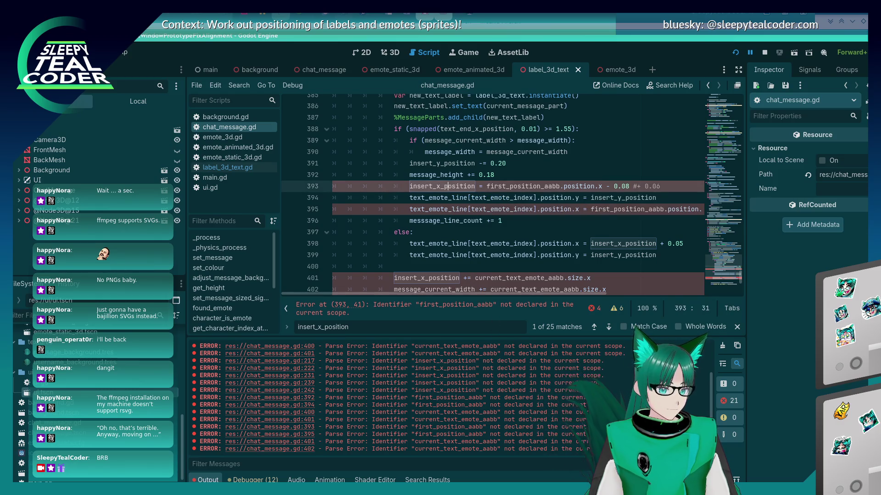
# Clear the Output log, re-save to re-parse, and select first_position_aabb on line 393.
pyautogui.click(719, 347)
pyautogui.click(673, 210)
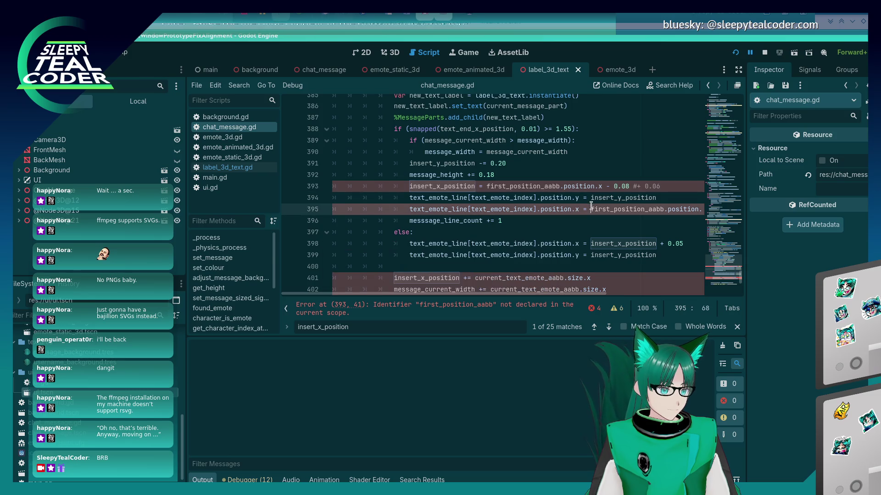
pyautogui.click(674, 187)
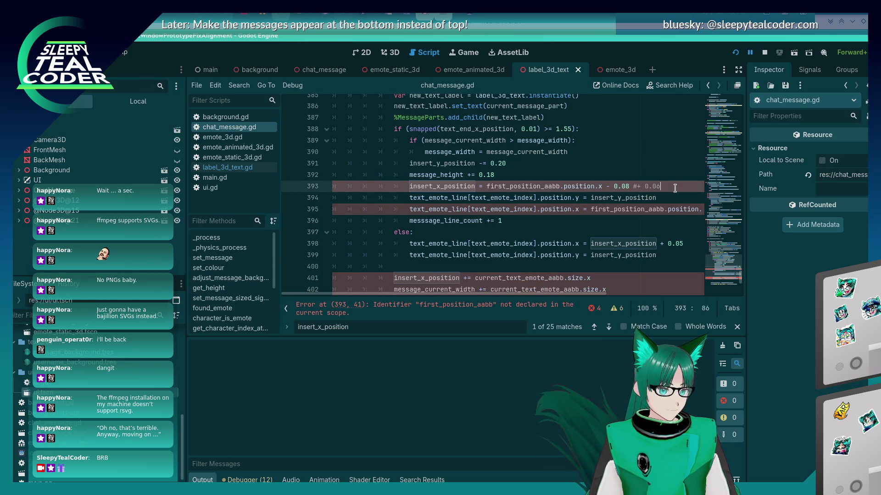
pyautogui.hotkey('ctrl', 's')
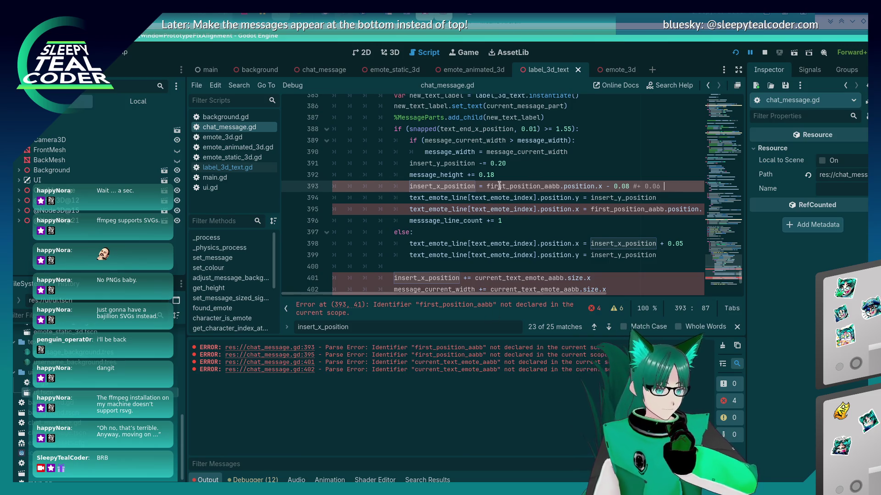
pyautogui.moveTo(487, 186); pyautogui.dragTo(559, 187)
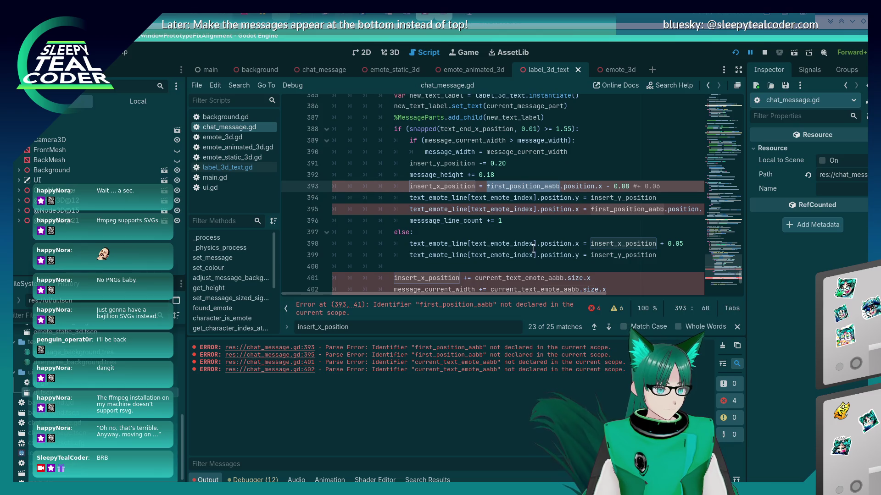
pyautogui.scroll(8, 533, 248)
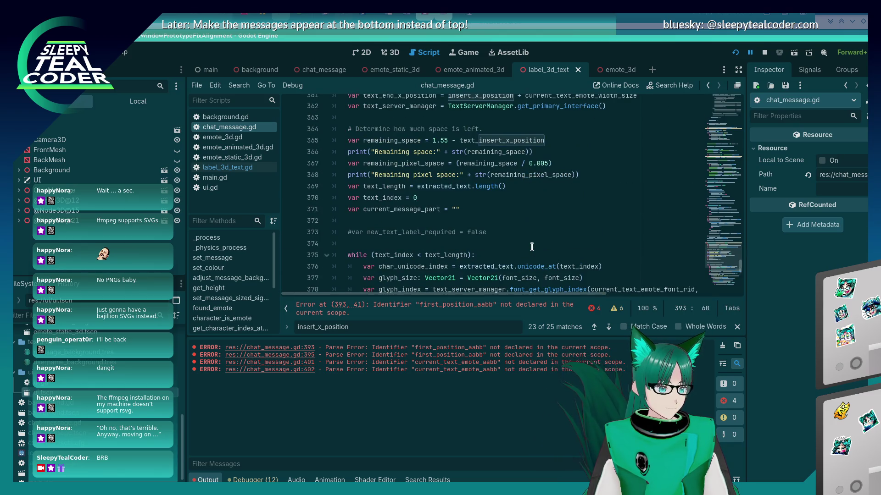
# Append 'first_position_aabb: AABB, current_text_emote_aabb: AABB' to the handle_text_stuff signature and save.
pyautogui.scroll(5, 531, 247)
pyautogui.moveTo(502, 293)
pyautogui.mouseDown()
pyautogui.moveTo(610, 295)
pyautogui.moveTo(631, 305)
pyautogui.mouseUp()
pyautogui.click(676, 244)
pyautogui.write(', ')
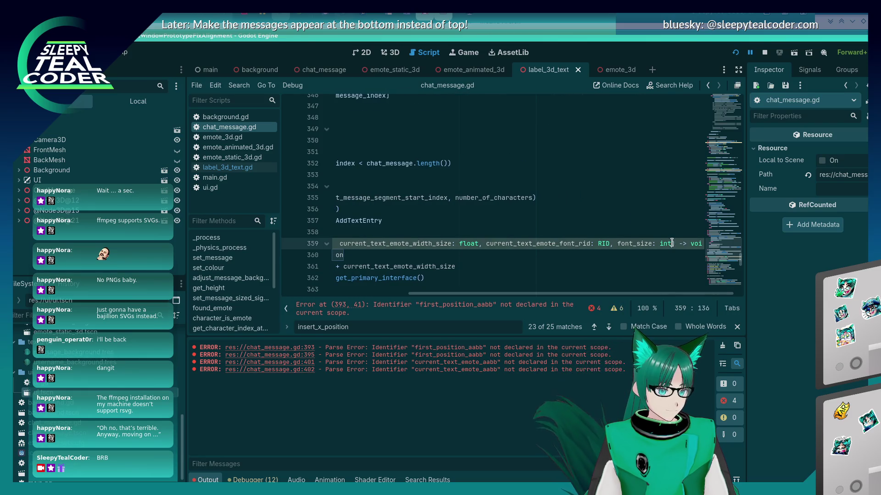
pyautogui.write('first_position_aabb: AABB')
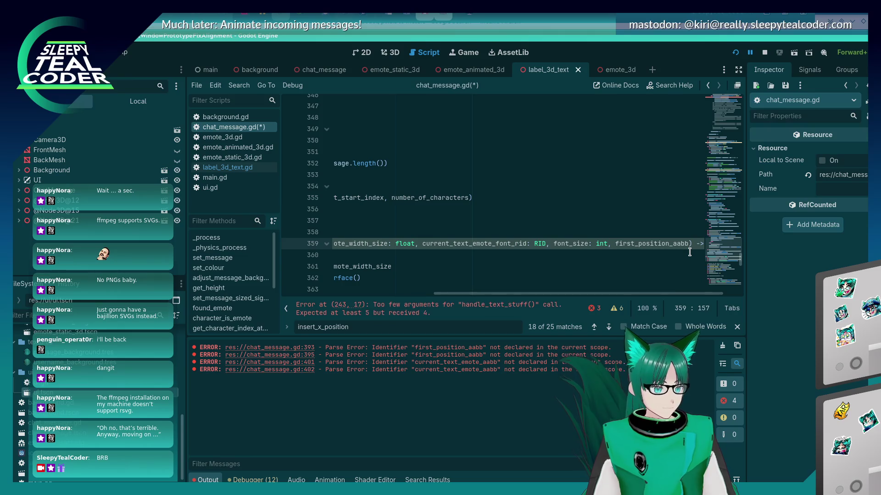
pyautogui.write(', cure')
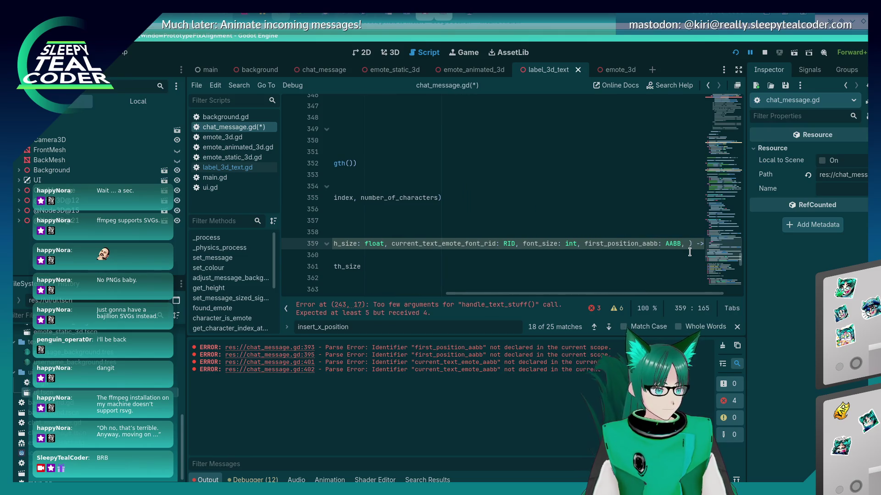
pyautogui.write('rent_text_emote_aabb: AABB')
pyautogui.hotkey('ctrl', 's')
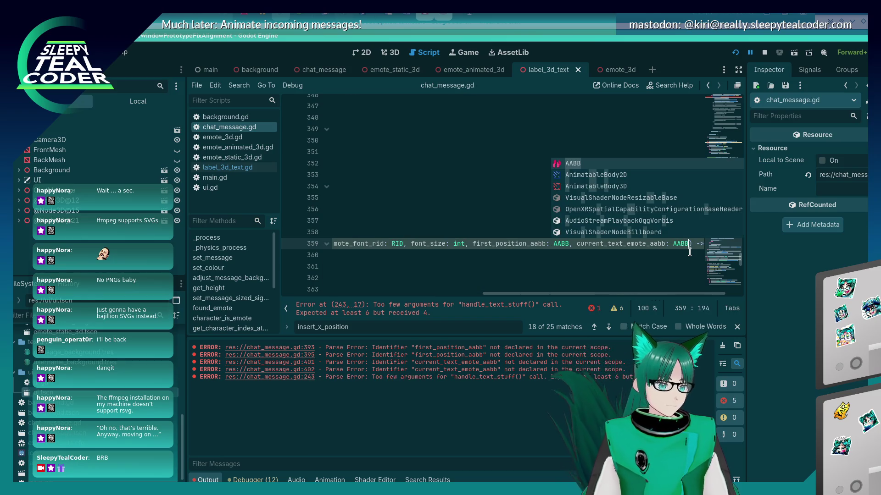
pyautogui.moveTo(584, 294); pyautogui.dragTo(521, 294)
pyautogui.scroll(15, 521, 275)
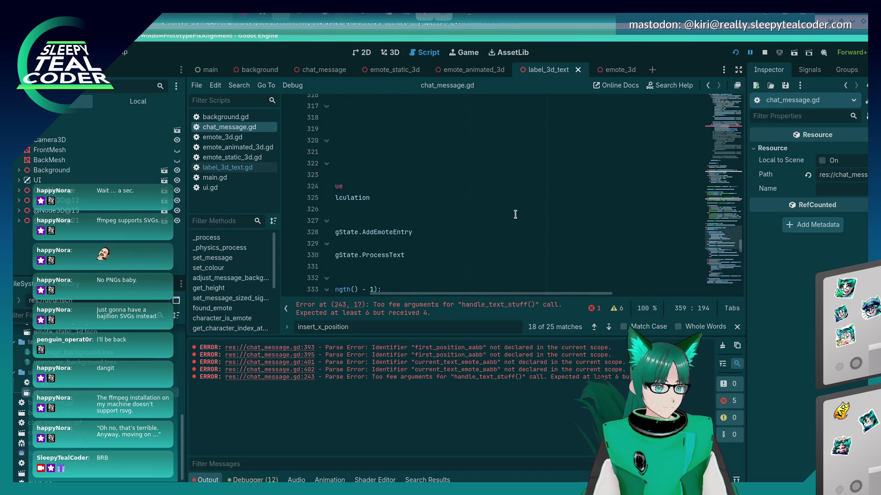
# Pass first_position_aabb and current_text_emote_aabb as extra arguments in the line 243 handle_text_stuff call.
pyautogui.scroll(-13, 521, 275)
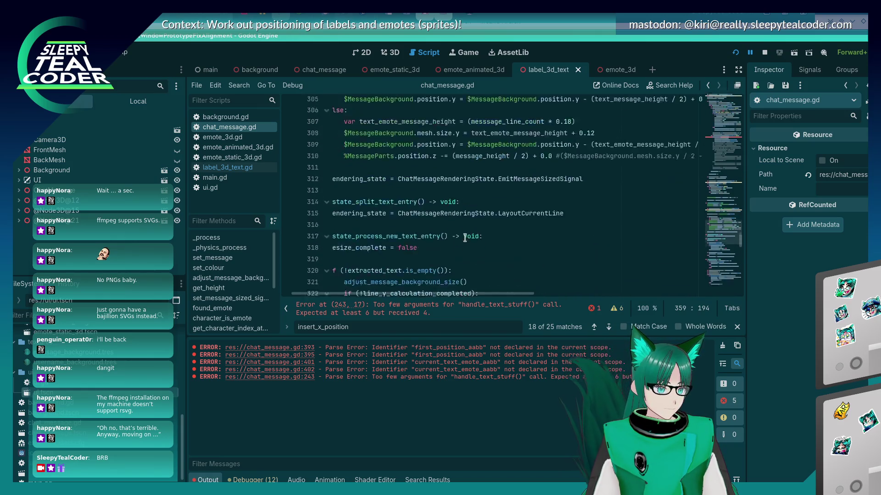
pyautogui.scroll(12, 465, 237)
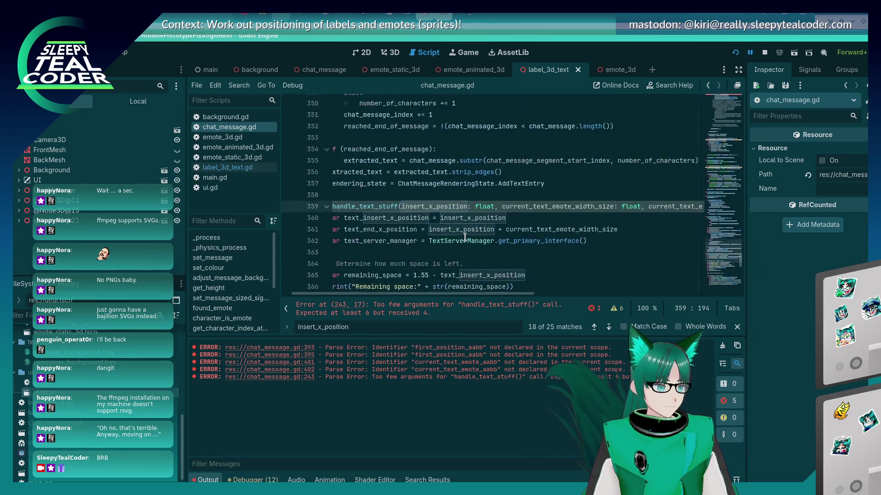
pyautogui.scroll(20, 474, 243)
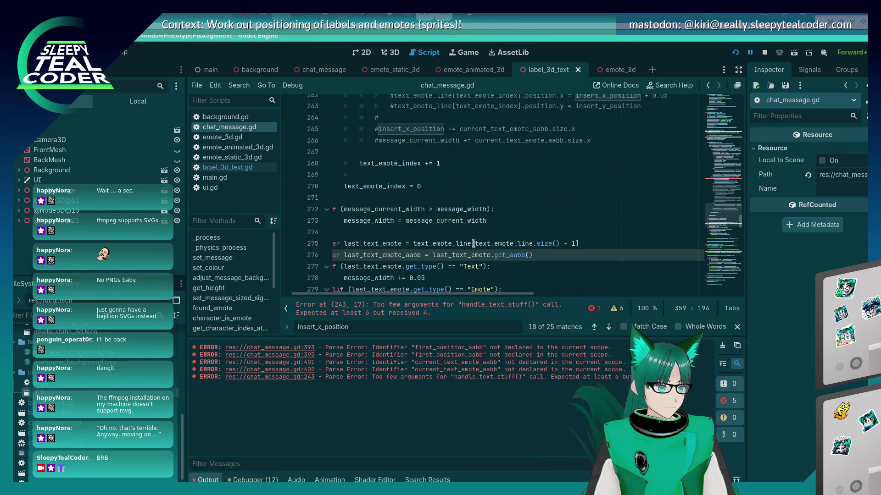
pyautogui.click(577, 254)
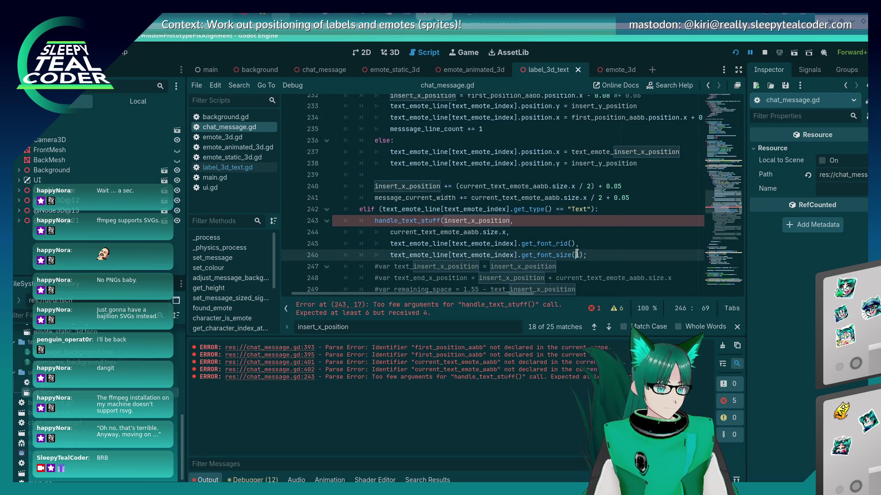
pyautogui.write(',')
pyautogui.press('Return')
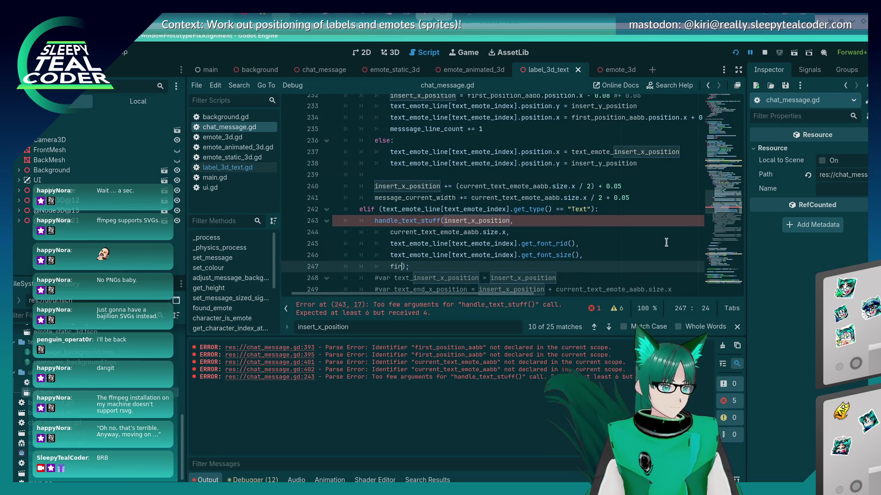
pyautogui.write('st')
pyautogui.press('Return')
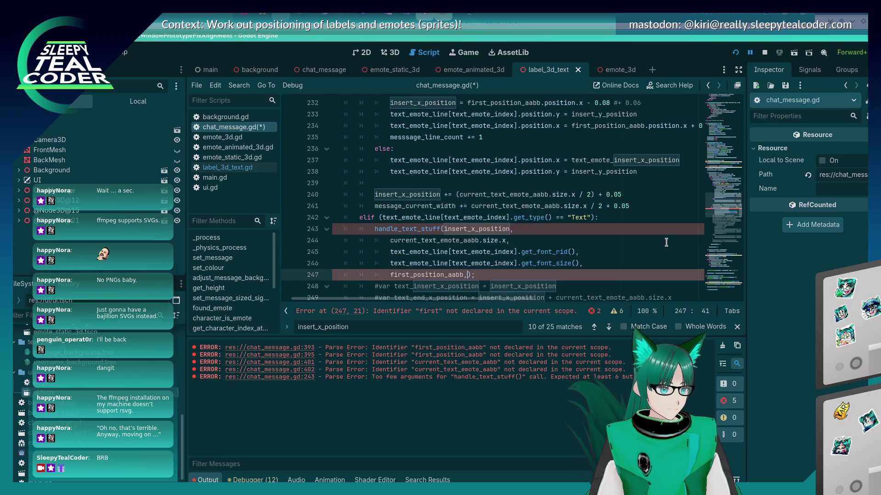
pyautogui.press('Return')
pyautogui.write('c')
pyautogui.write('t_t);')
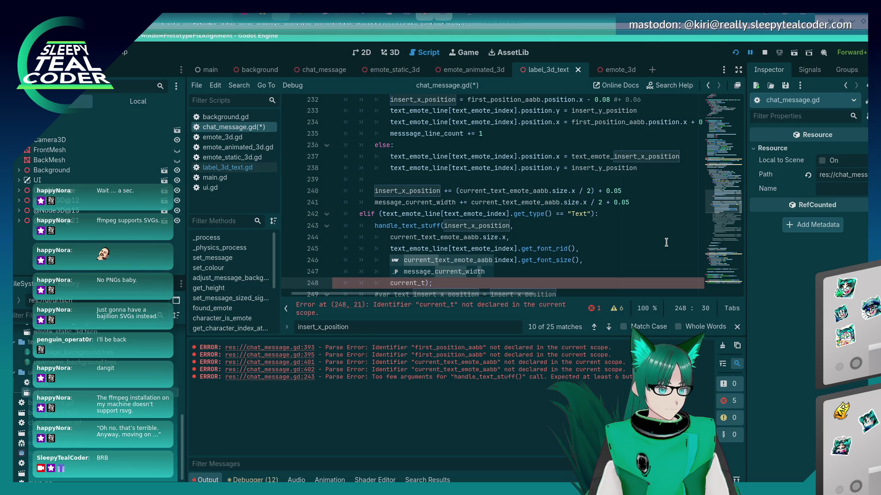
pyautogui.press('Return')
# Save chat_message.gd and switch to the running prototype window.
pyautogui.hotkey('ctrl', 's')
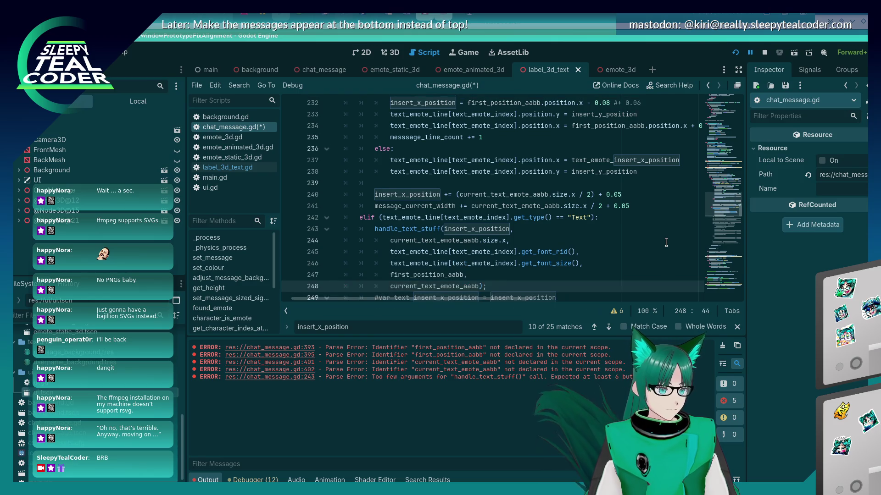
pyautogui.moveTo(736, 215); pyautogui.dragTo(711, 296)
pyautogui.hotkey('alt', 'Tab')
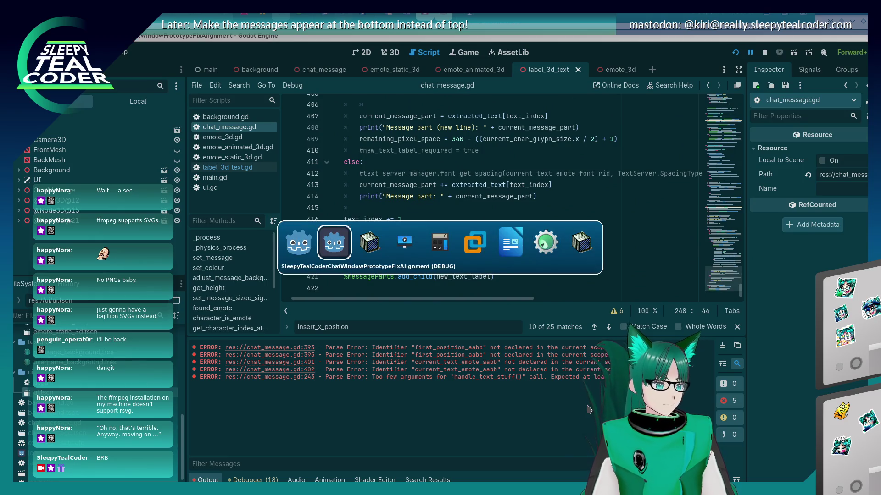
# Clear the prototype's chat, add one fresh test message, and return to the script editor.
pyautogui.click(613, 137)
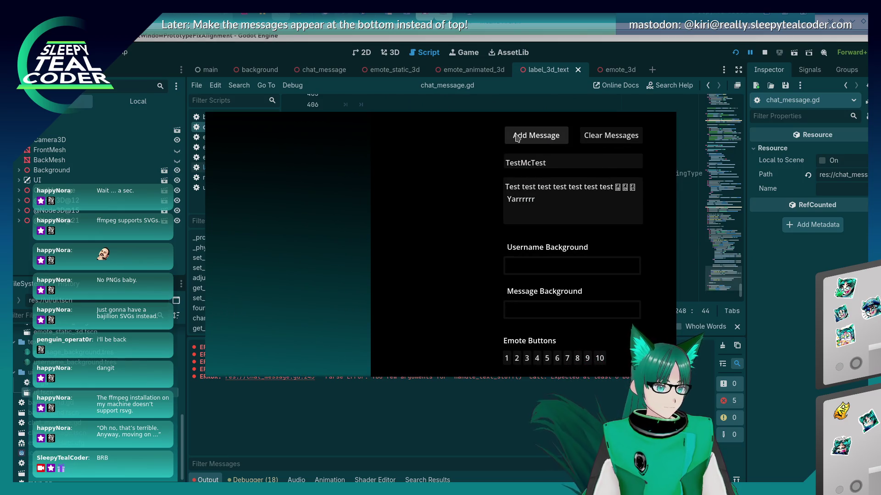
pyautogui.click(536, 136)
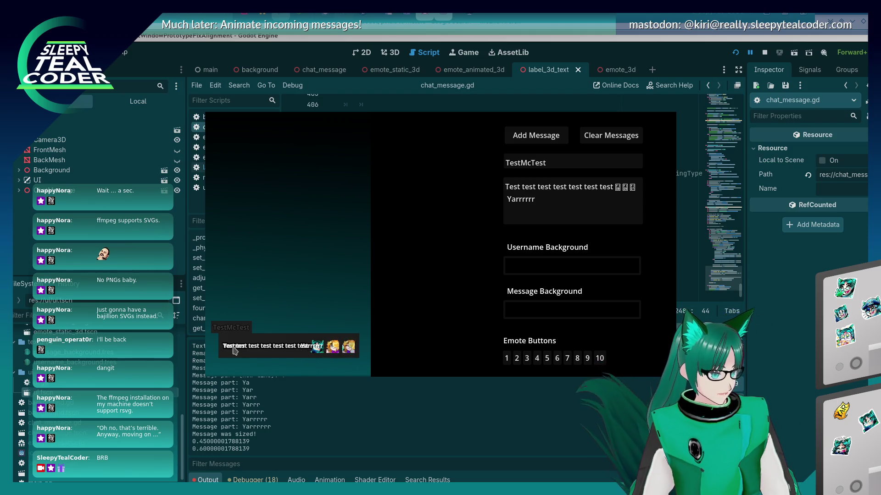
pyautogui.click(778, 349)
pyautogui.scroll(20, 469, 210)
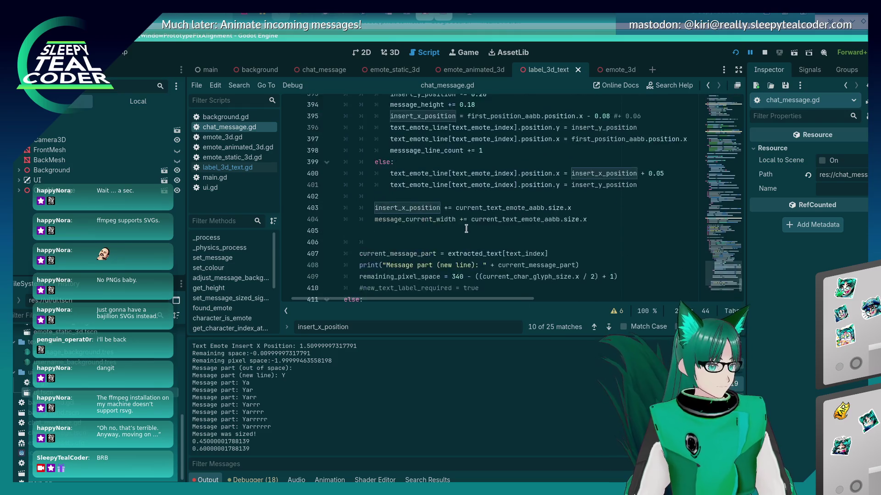
# Jump from the background-resize call to the adjust_message_background_size definition.
pyautogui.scroll(8, 465, 228)
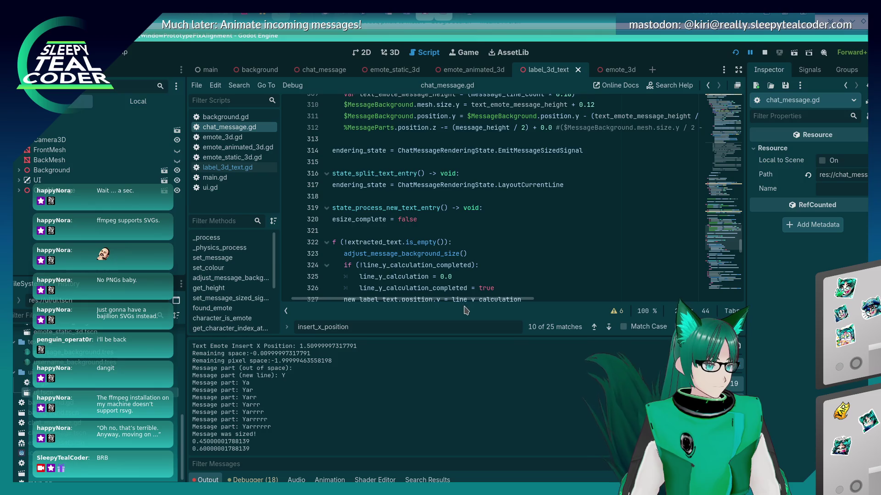
pyautogui.hscroll(-2, 466, 299)
pyautogui.scroll(-2, 419, 249)
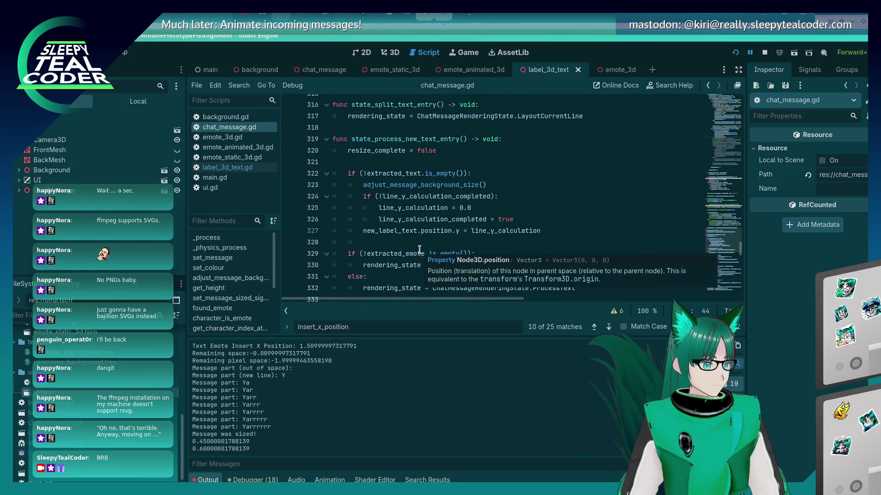
pyautogui.click(422, 186)
pyautogui.keyDown('ctrl'); pyautogui.click(422, 186); pyautogui.keyUp('ctrl')
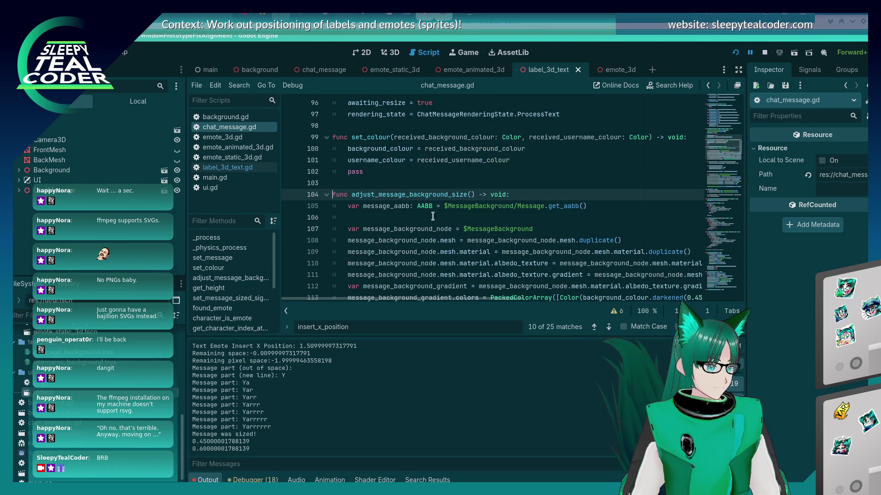
# Read through adjust_message_background_size, select its name, and bring up the running test window.
pyautogui.scroll(-3, 431, 221)
pyautogui.scroll(-2, 432, 222)
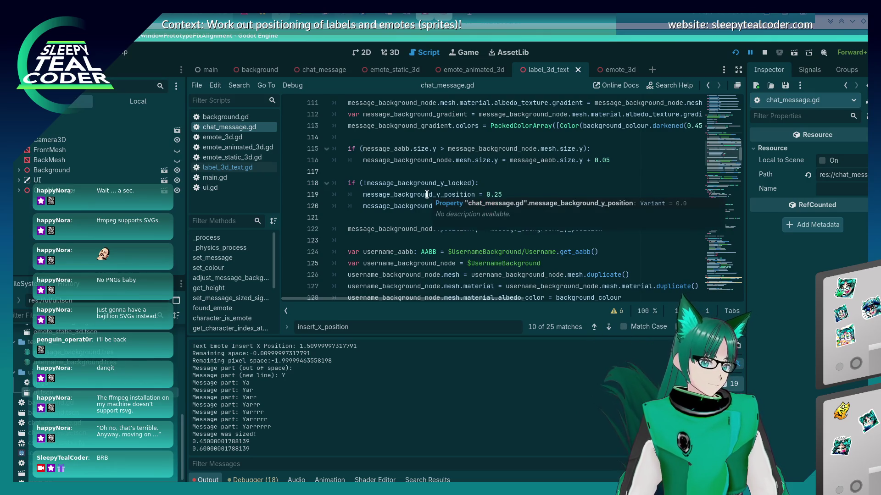
pyautogui.scroll(-2, 427, 194)
pyautogui.scroll(6, 387, 250)
pyautogui.scroll(2, 387, 250)
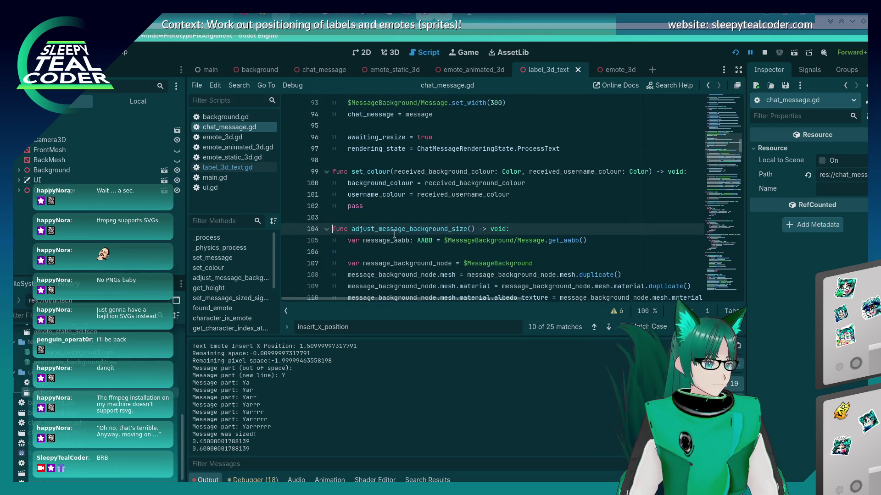
pyautogui.scroll(-4, 395, 232)
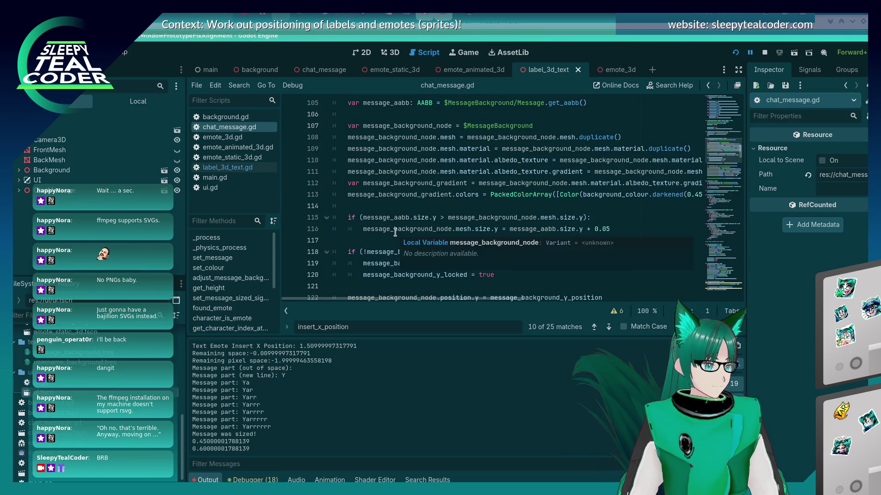
pyautogui.scroll(-2, 395, 233)
pyautogui.scroll(-2, 381, 249)
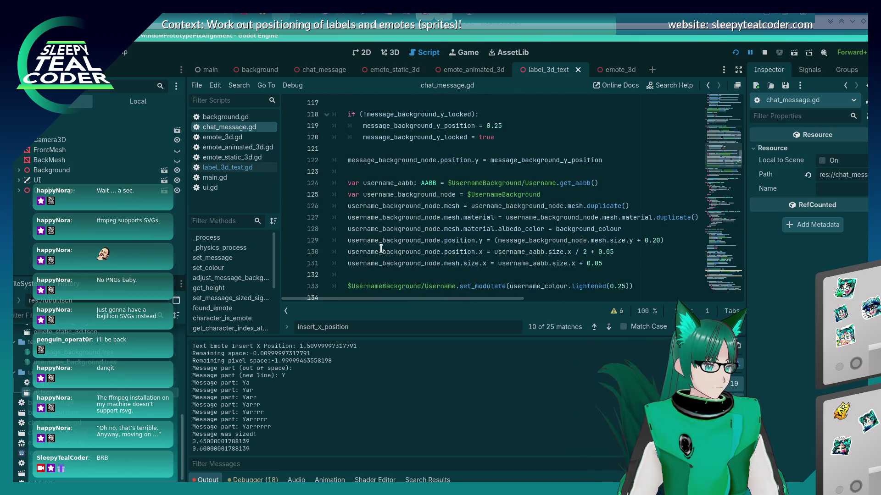
pyautogui.scroll(-2, 382, 249)
pyautogui.scroll(6, 381, 249)
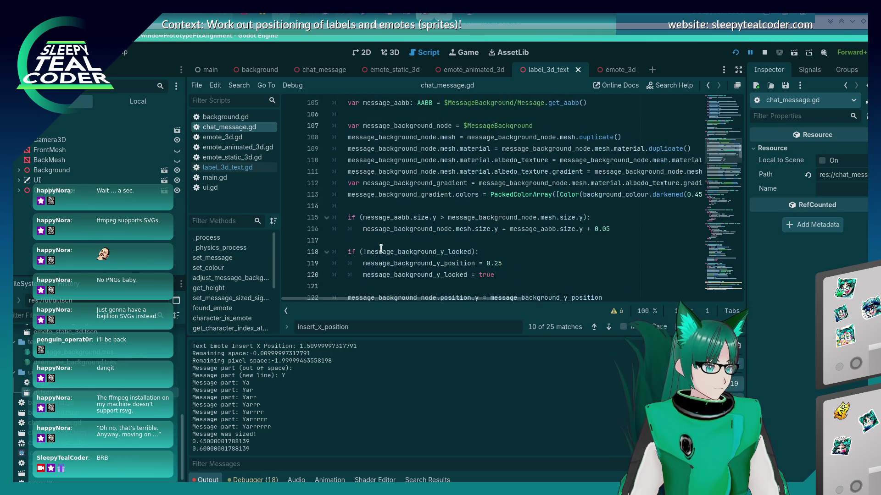
pyautogui.scroll(3, 381, 249)
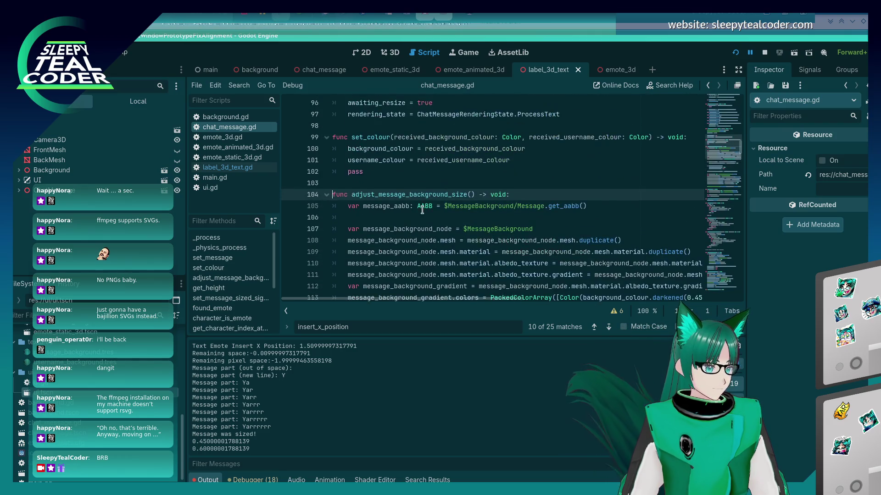
pyautogui.doubleClick(427, 195)
pyautogui.hotkey('alt', 'Tab')
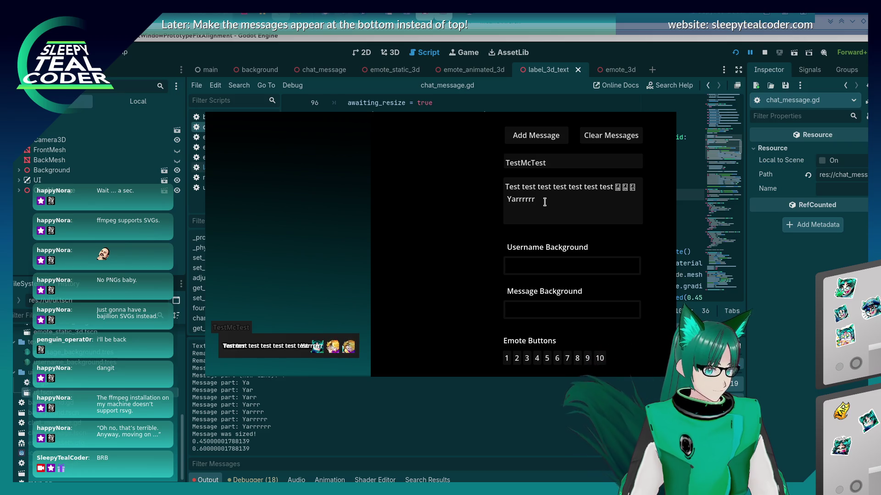
# Replace the 'Yarrrrrr' message text with a long 'Baaaa…' word, post it, and return to chat_message.gd.
pyautogui.moveTo(544, 202); pyautogui.dragTo(457, 202)
pyautogui.write('Ba')
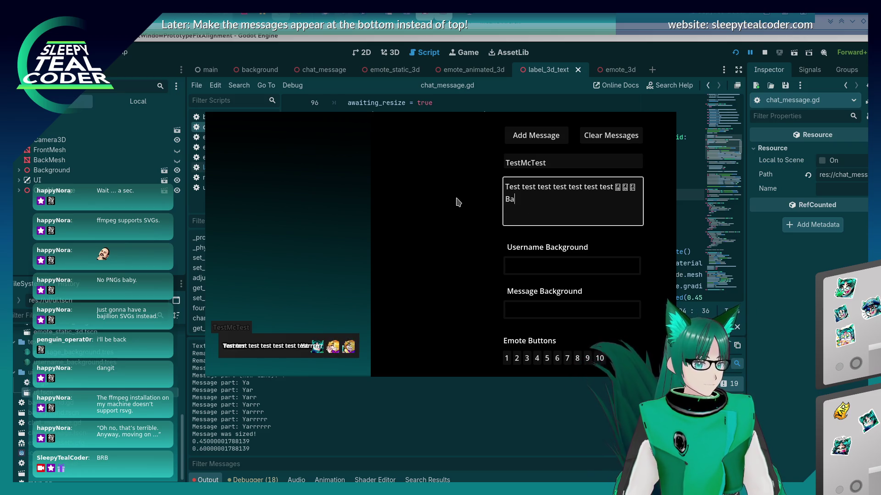
pyautogui.write('aaaaaaaaaaaaaaaaaaaaaaaaaaaaaaaaaaaa')
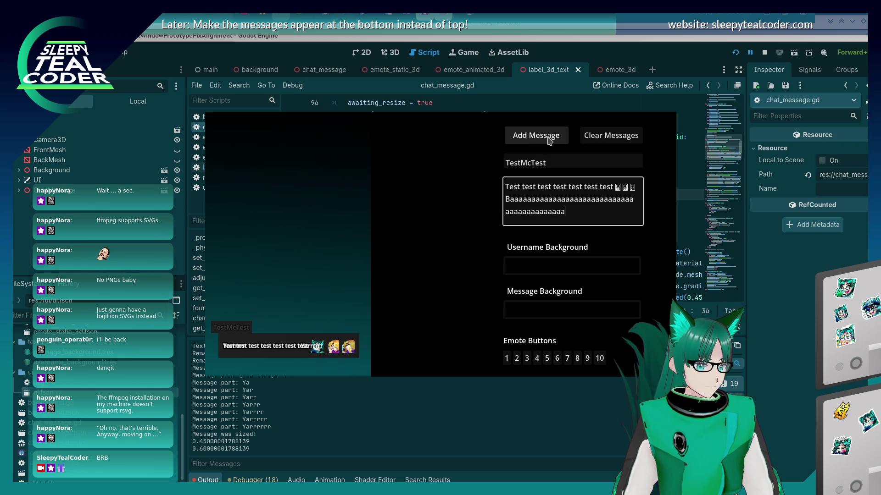
pyautogui.write('aaaaaaaaaaaaaaaaaaaaaaaaaaaaaaaaa')
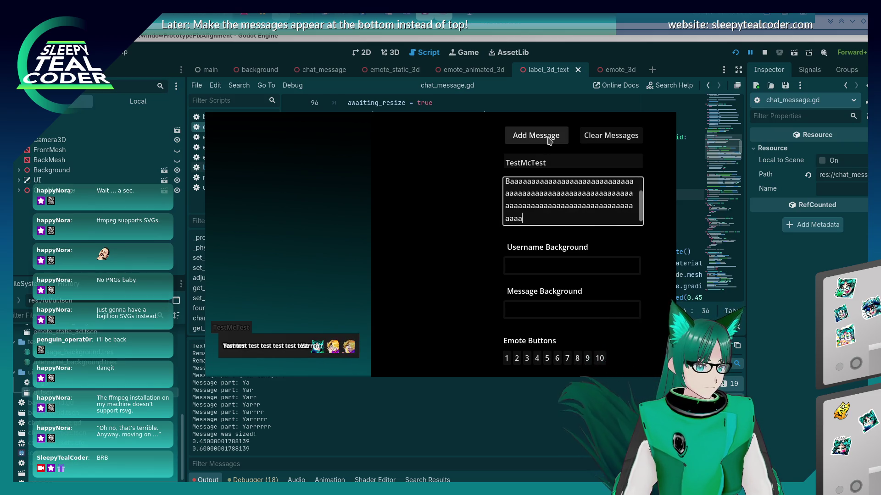
pyautogui.click(549, 140)
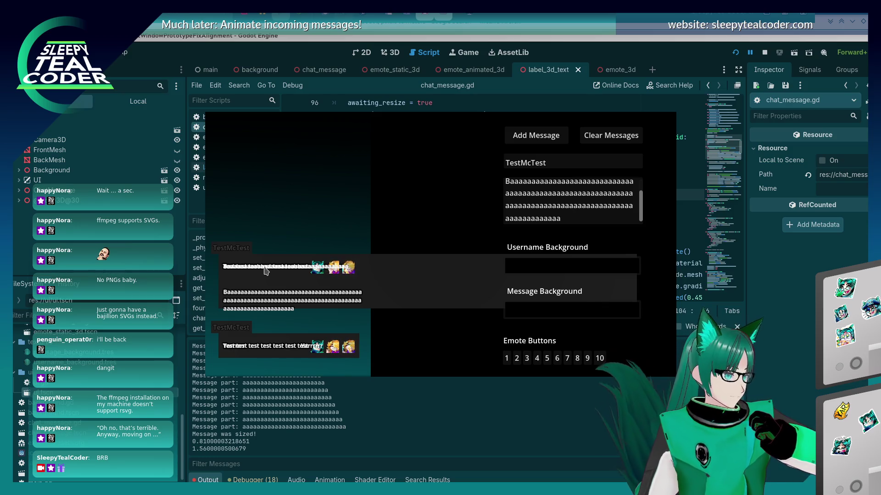
pyautogui.click(827, 248)
pyautogui.scroll(-15, 741, 248)
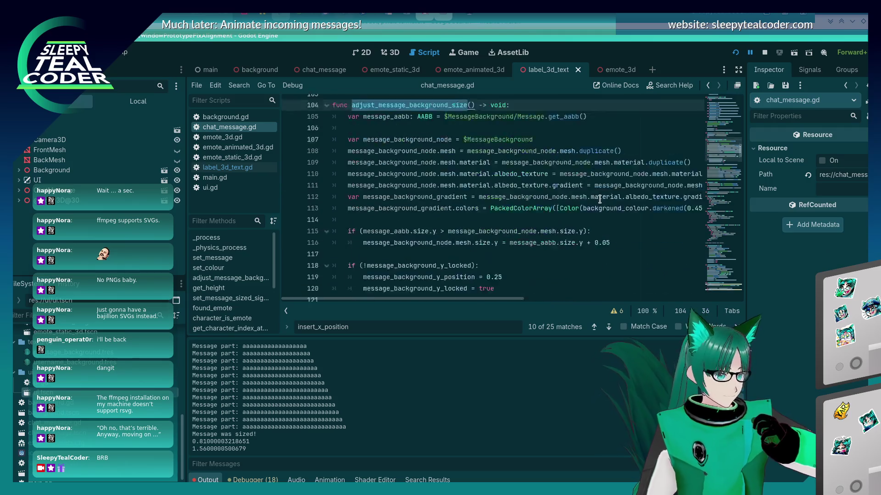
# Delete the ' + 1' from the line 409 remaining-space calculation.
pyautogui.scroll(-10, 742, 248)
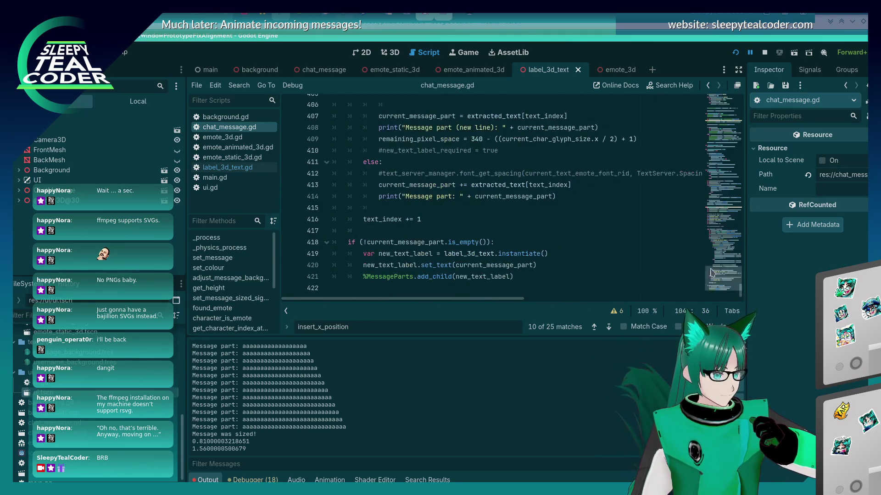
pyautogui.scroll(1, 687, 238)
pyautogui.click(629, 242)
pyautogui.press('Delete')
pyautogui.press('BackSpace')
pyautogui.press('BackSpace')
pyautogui.press('BackSpace')
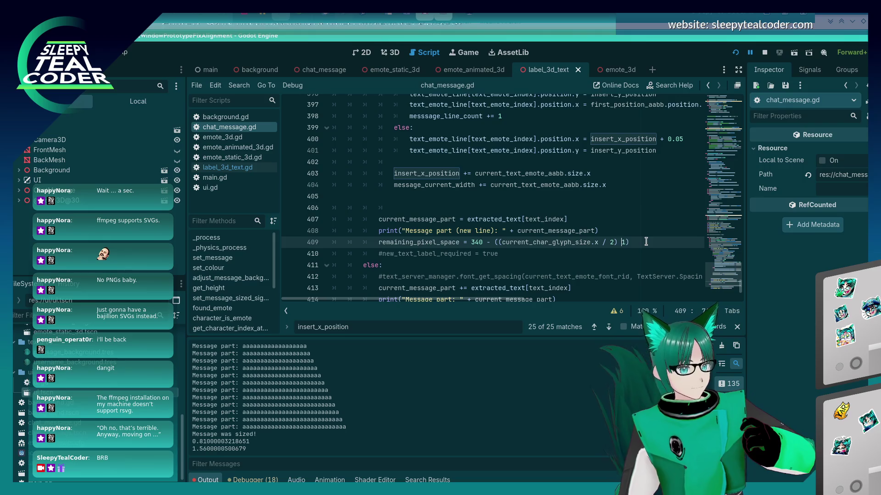
# Fix the line 383 calculation and line 409 spacing, then rerun the prototype and post a message.
pyautogui.scroll(7, 618, 215)
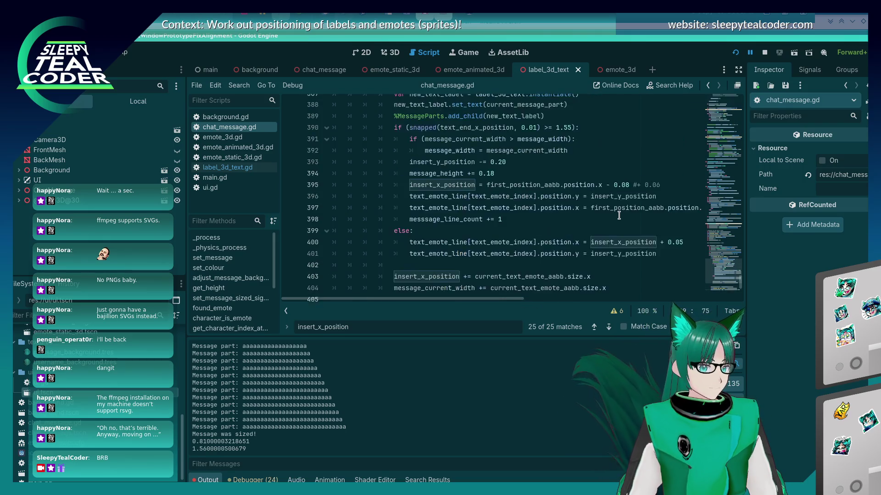
pyautogui.click(599, 183)
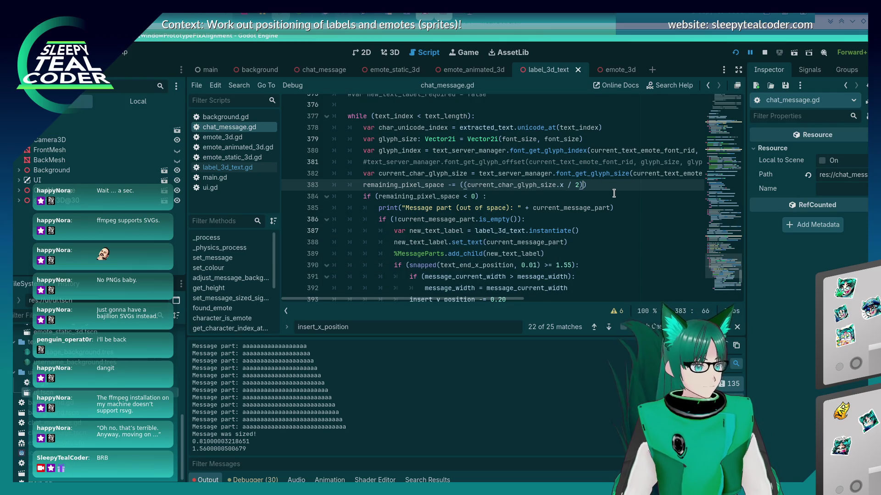
pyautogui.click(455, 185)
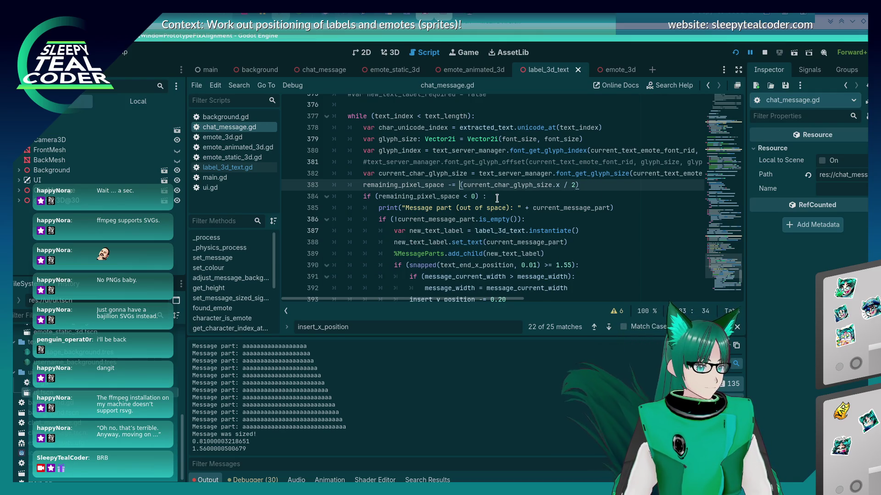
pyautogui.scroll(-6, 496, 198)
pyautogui.scroll(-1, 497, 197)
pyautogui.click(492, 242)
pyautogui.press('BackSpace')
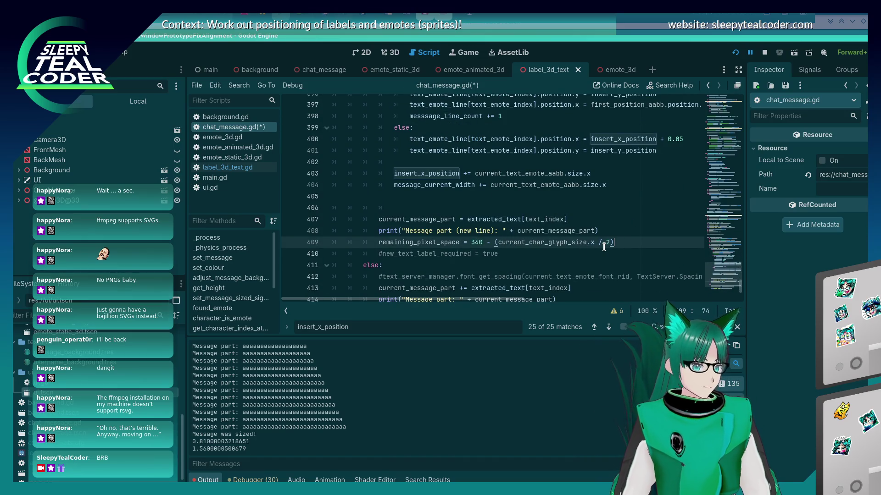
pyautogui.press('F5')
pyautogui.click(553, 137)
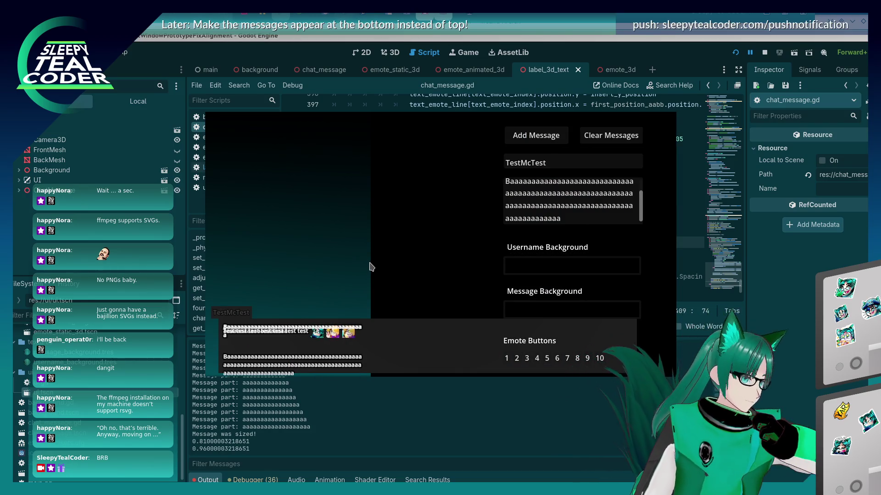
# Replace the message with the pasted test words, emotes and a long run of i's, clear the chat, and post it.
pyautogui.moveTo(562, 219); pyautogui.dragTo(490, 177)
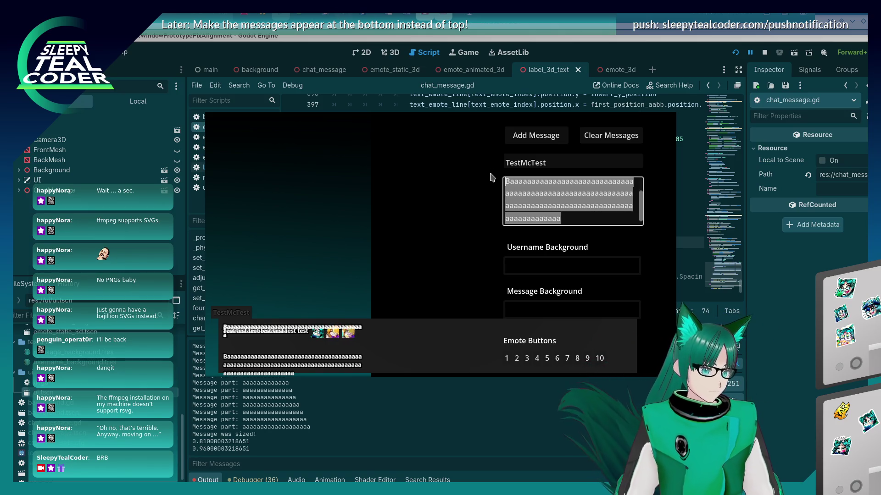
pyautogui.hotkey('ctrl', 'v')
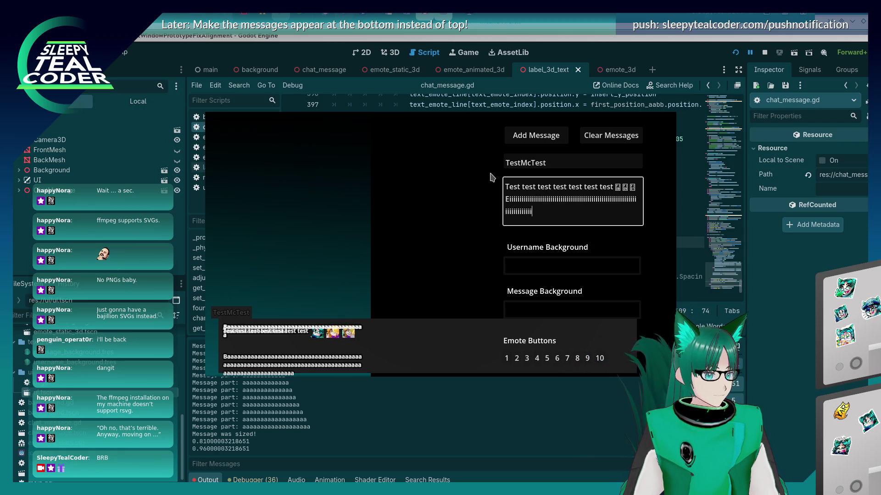
pyautogui.write('iiiiiiiiiiiiiiiiiiiiiiiiiiiiiiiiiiiiiiiiiiiiiiiiiiiiiiiiiiiiiiiiiiiiiiiiiiiiiiiiiiiiiiiiiiiiiiiiiiiiiiiiiiiiiiiiiiiiiiiiiiiiiiiiiiiiiiiiiiiiiiiiiiiii')
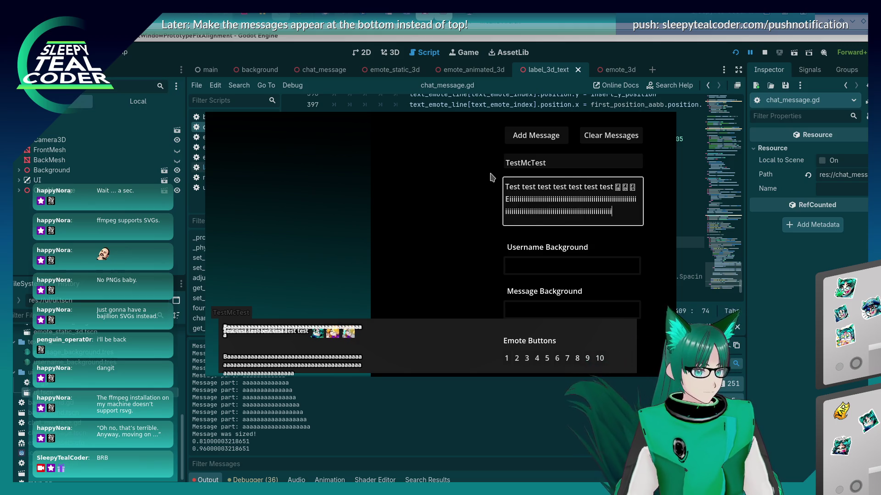
pyautogui.click(610, 136)
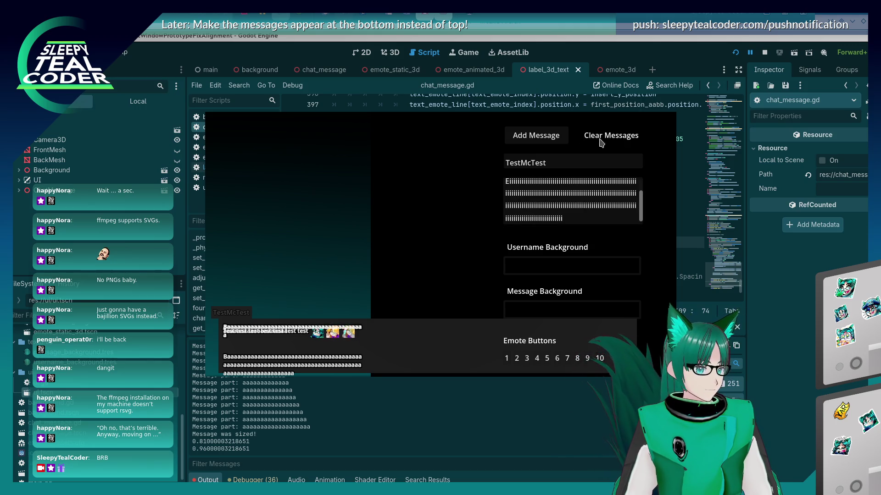
pyautogui.click(535, 137)
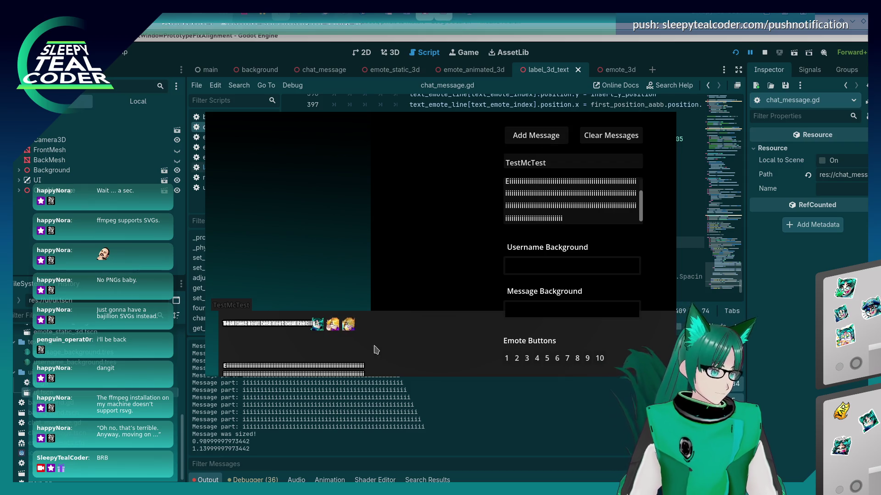